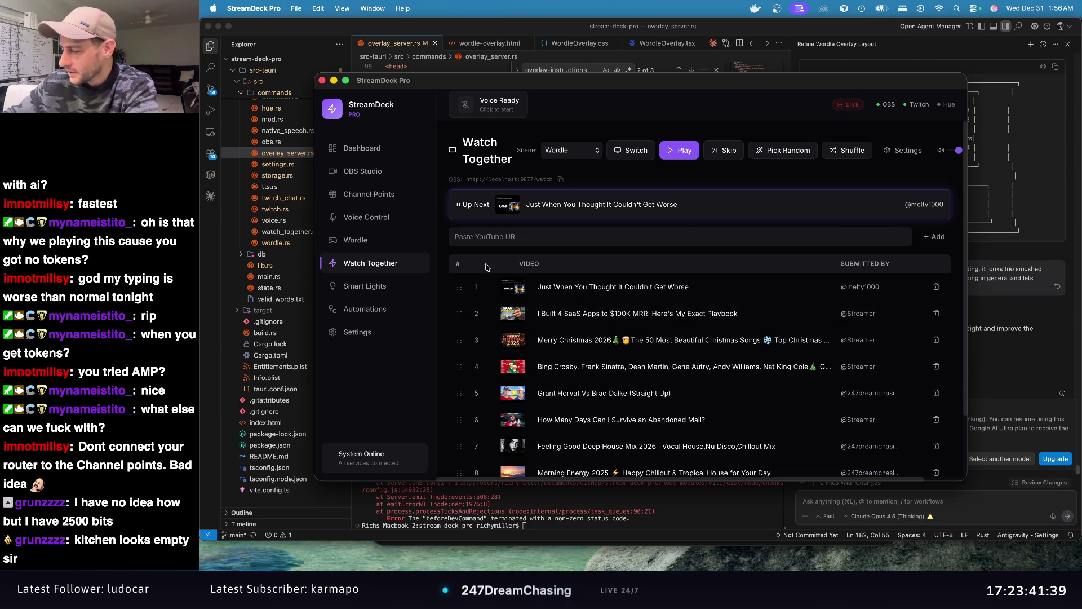
Step: Apply the Rest and Baby's breath light scenes, keep Basement at 100%, and view Automations
{"action": "left_click", "coordinate": [361, 288]}
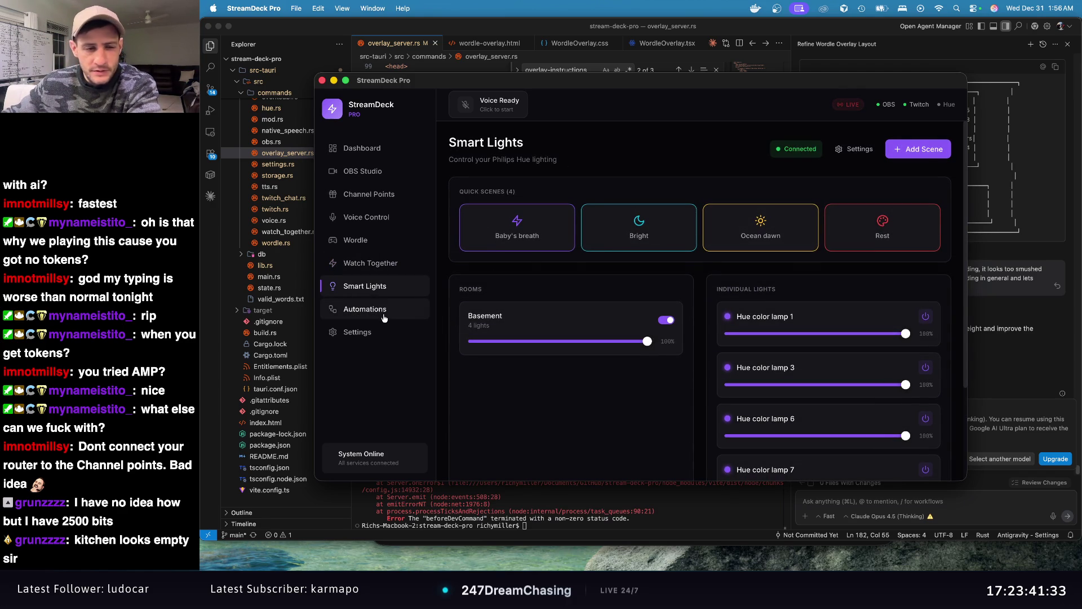
{"action": "left_click", "coordinate": [878, 228]}
{"action": "left_click", "coordinate": [530, 240]}
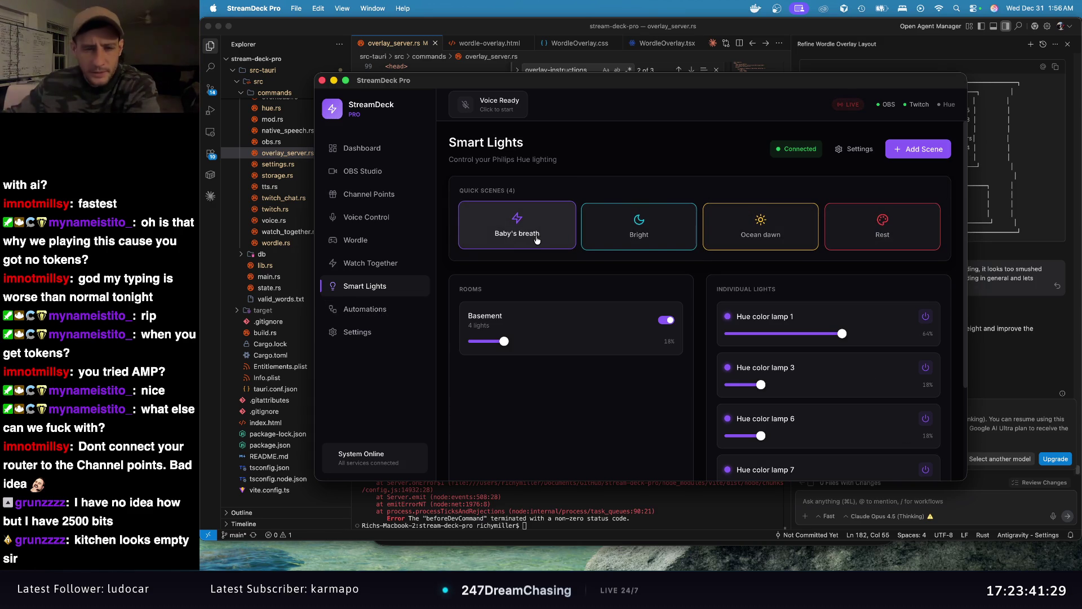
{"action": "mouse_move", "coordinate": [650, 345]}
{"action": "left_mouse_down"}
{"action": "mouse_move", "coordinate": [626, 345]}
{"action": "mouse_move", "coordinate": [713, 343]}
{"action": "mouse_move", "coordinate": [586, 340]}
{"action": "mouse_move", "coordinate": [654, 340]}
{"action": "left_mouse_up"}
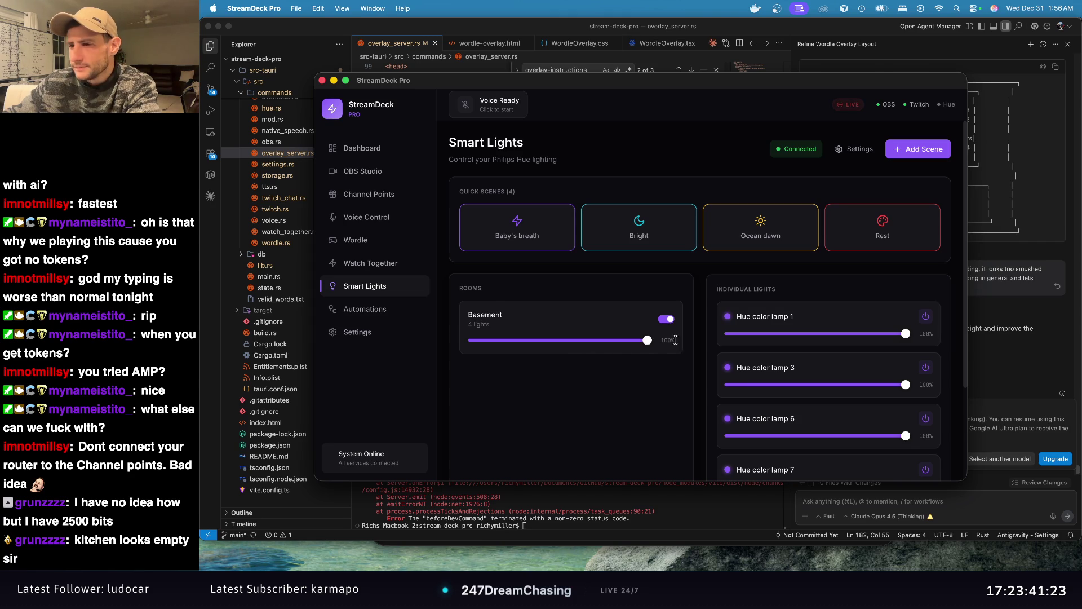
{"action": "left_click", "coordinate": [380, 308]}
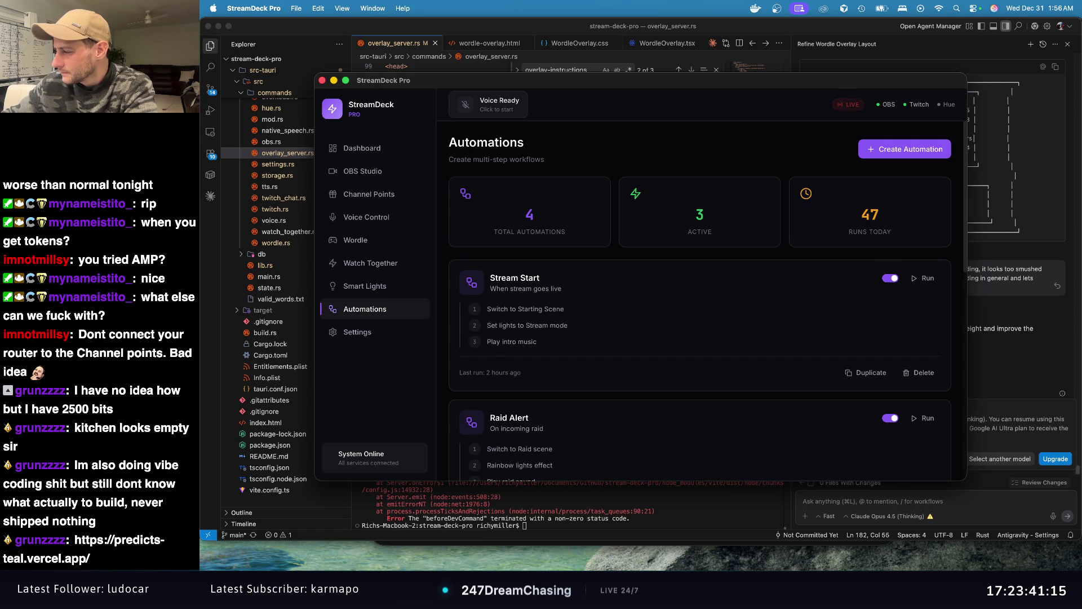
{"action": "left_click", "coordinate": [799, 8]}
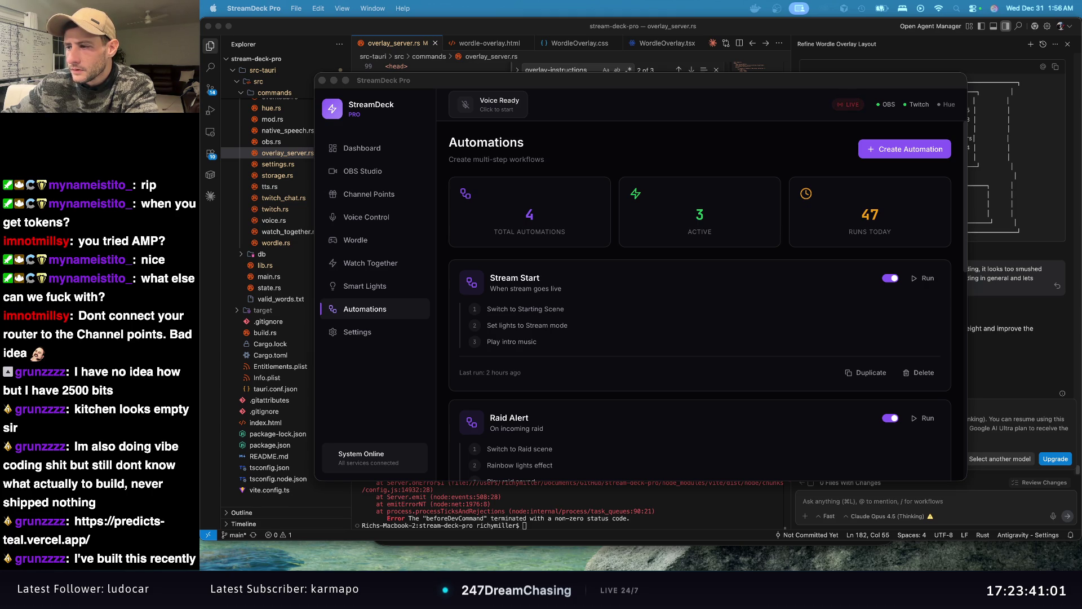
Step: Bring the PredictVault browser window forward, maximize it, and go to its Home page
{"action": "key", "text": "super+Tab"}
{"action": "double_click", "coordinate": [494, 25]}
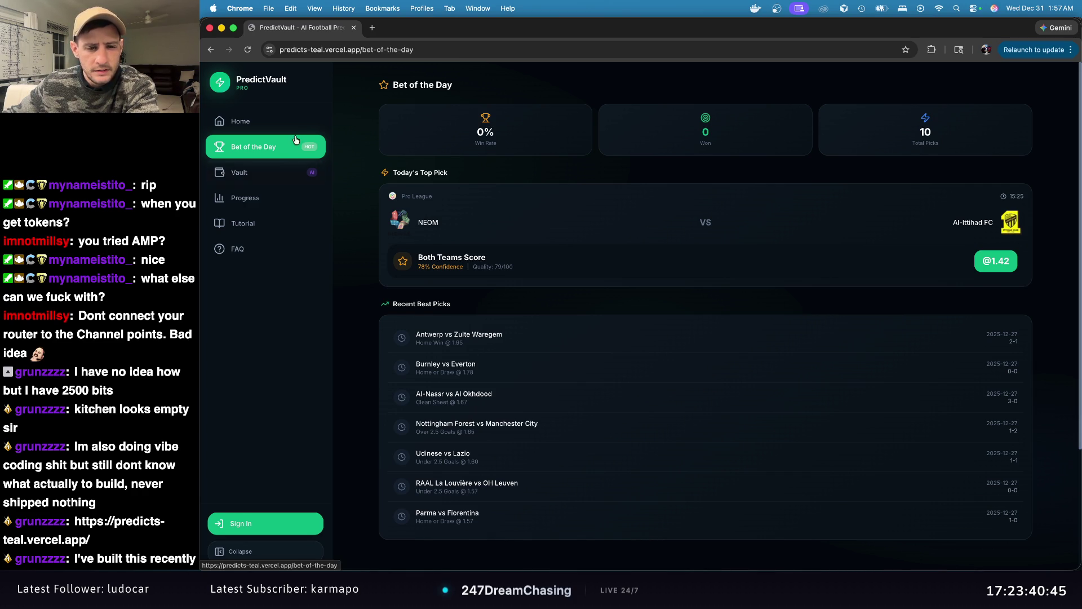
{"action": "left_click", "coordinate": [255, 128]}
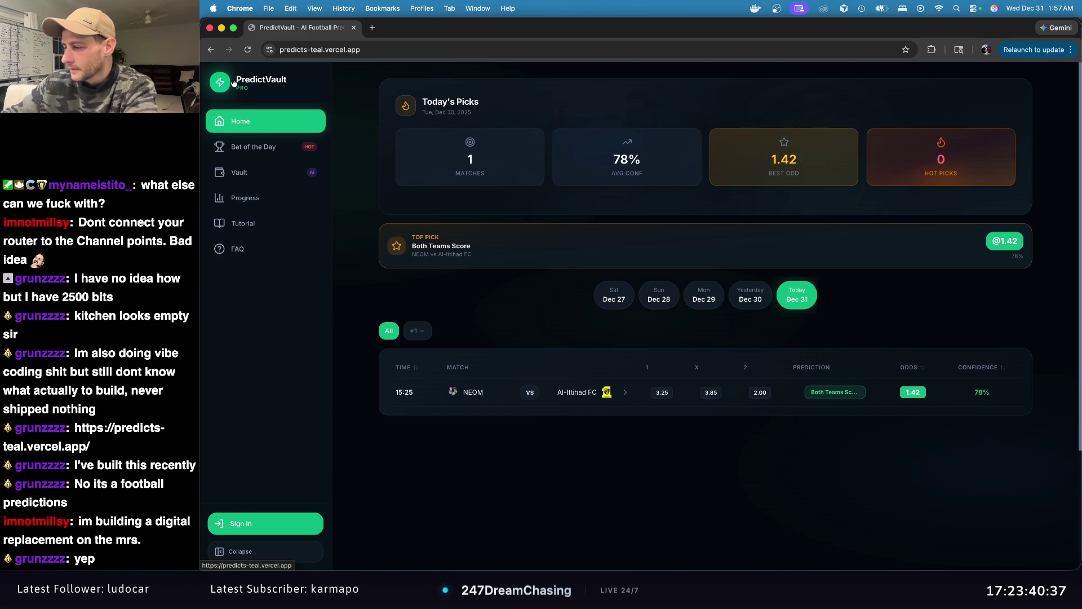
Step: Open PredictVault's Statistics page showing 61% accuracy, 22 of 36 correct, and scroll down
{"action": "left_click", "coordinate": [245, 198]}
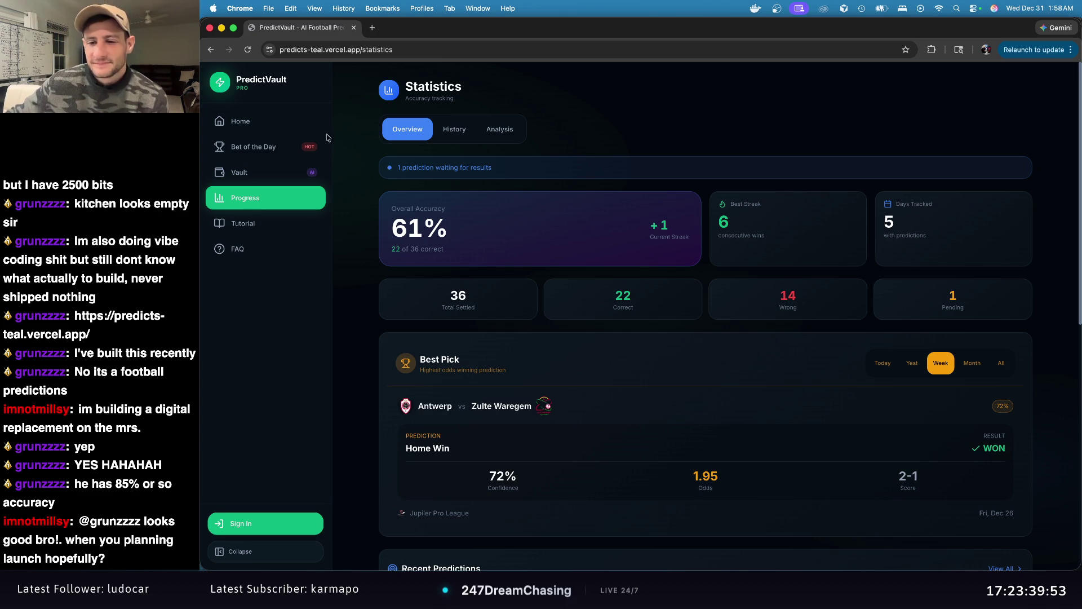
{"action": "scroll", "coordinate": [600, 233], "scroll_direction": "down", "scroll_amount": 10}
{"action": "scroll", "coordinate": [620, 223], "scroll_direction": "up", "scroll_amount": 10}
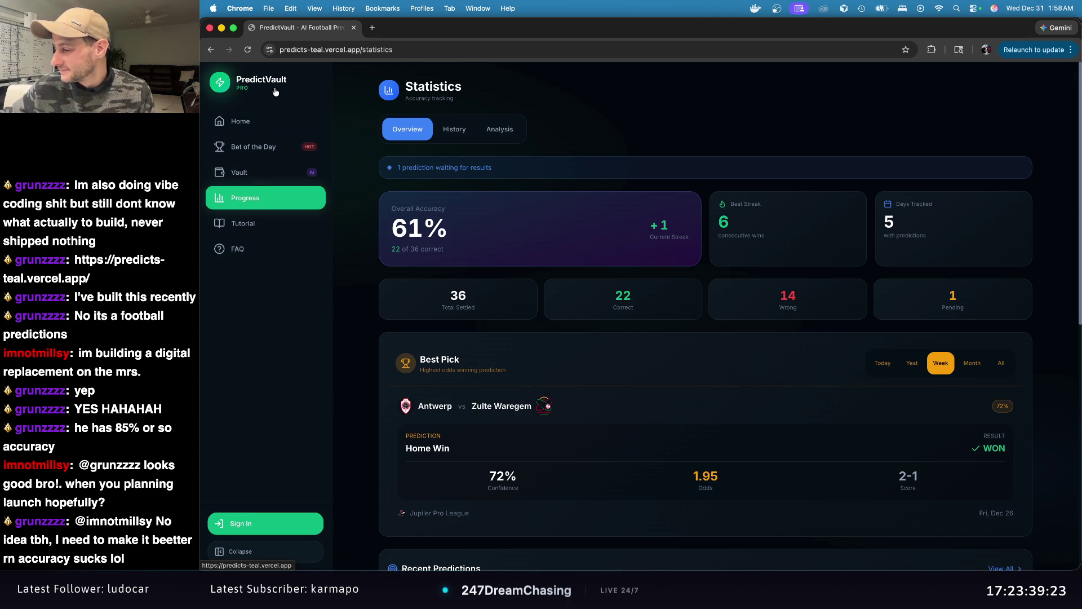
Step: Return to PredictVault Home with today's NEOM vs Al-Ittihad FC pick at 1.42
{"action": "left_click", "coordinate": [276, 123]}
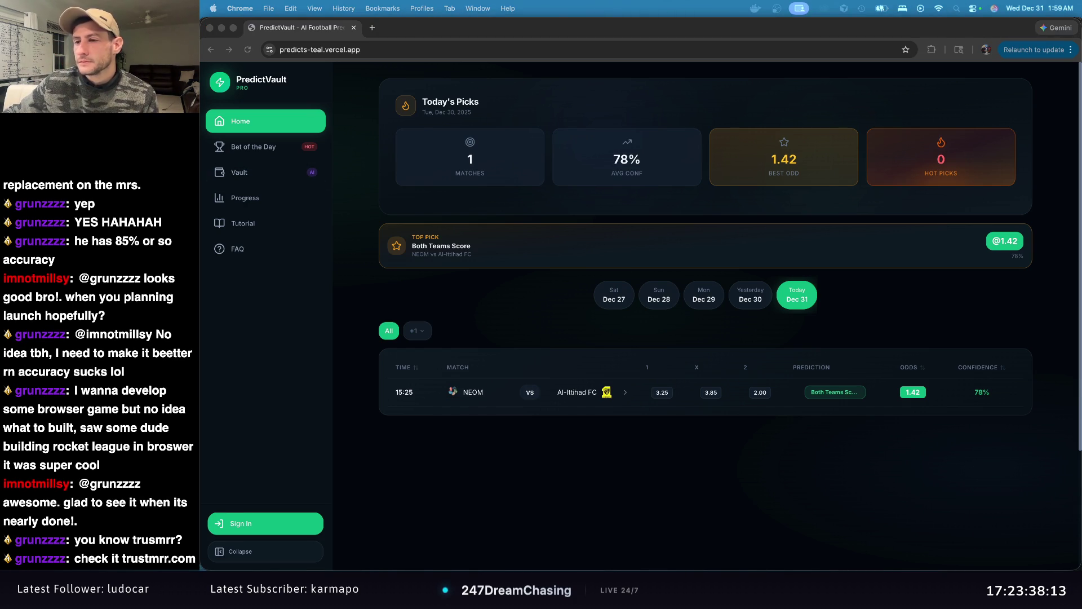
Step: Open trustmrr.com in a new tab and scroll down through its startup listings
{"action": "key", "text": "Return"}
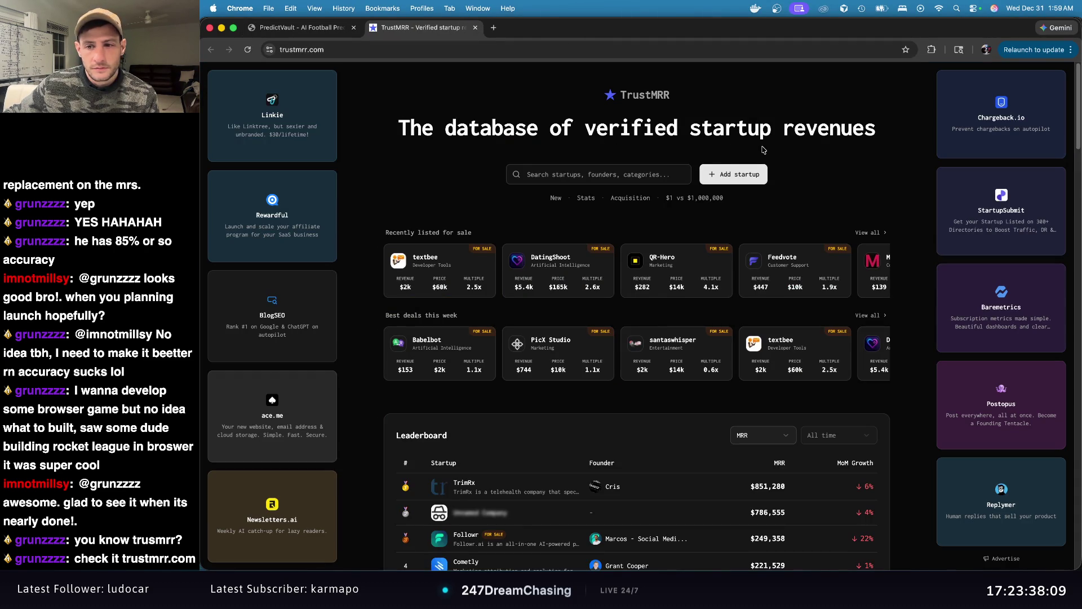
{"action": "scroll", "coordinate": [811, 166], "scroll_direction": "down", "scroll_amount": 3}
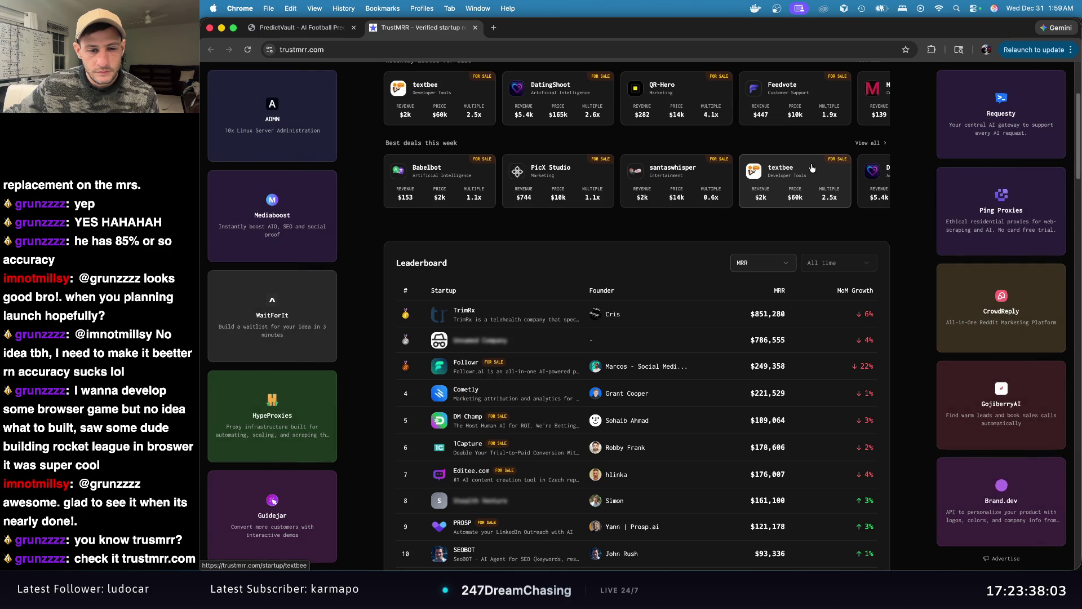
{"action": "scroll", "coordinate": [811, 167], "scroll_direction": "down", "scroll_amount": 5}
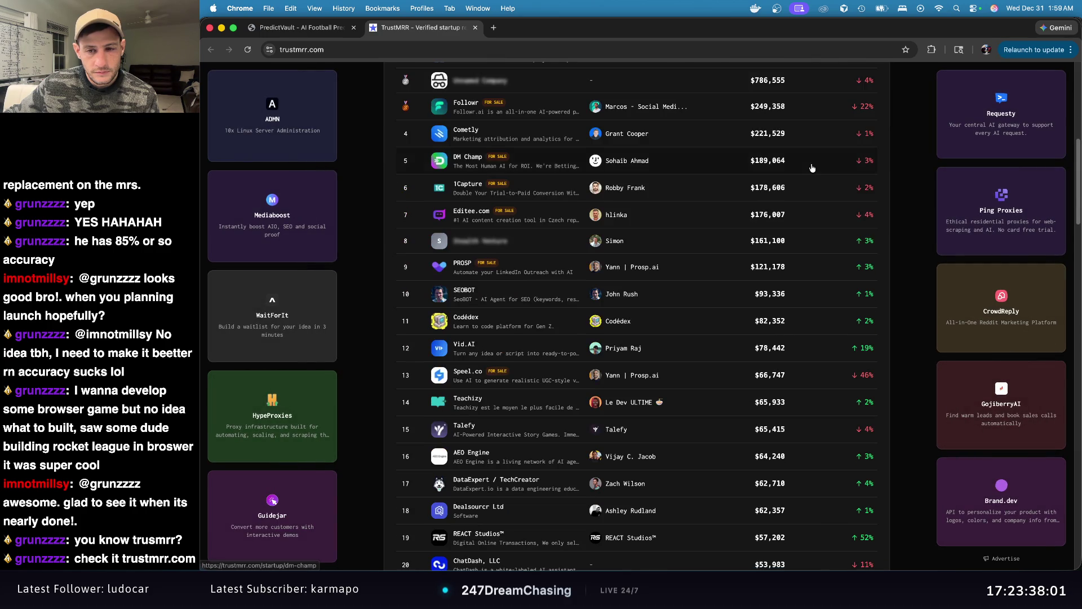
{"action": "scroll", "coordinate": [812, 168], "scroll_direction": "down", "scroll_amount": 4}
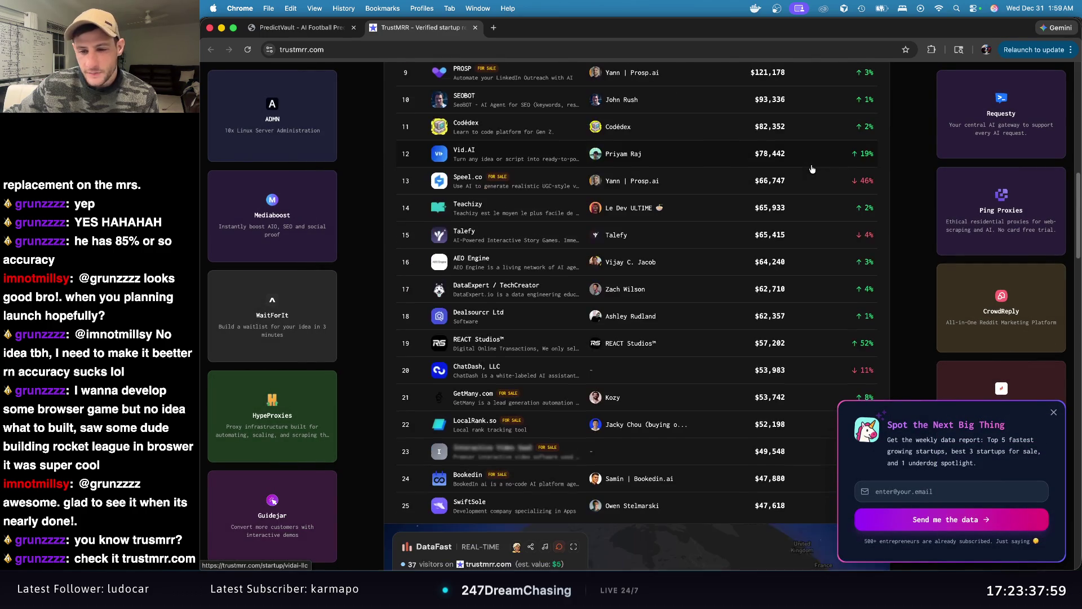
{"action": "scroll", "coordinate": [809, 169], "scroll_direction": "down", "scroll_amount": 4}
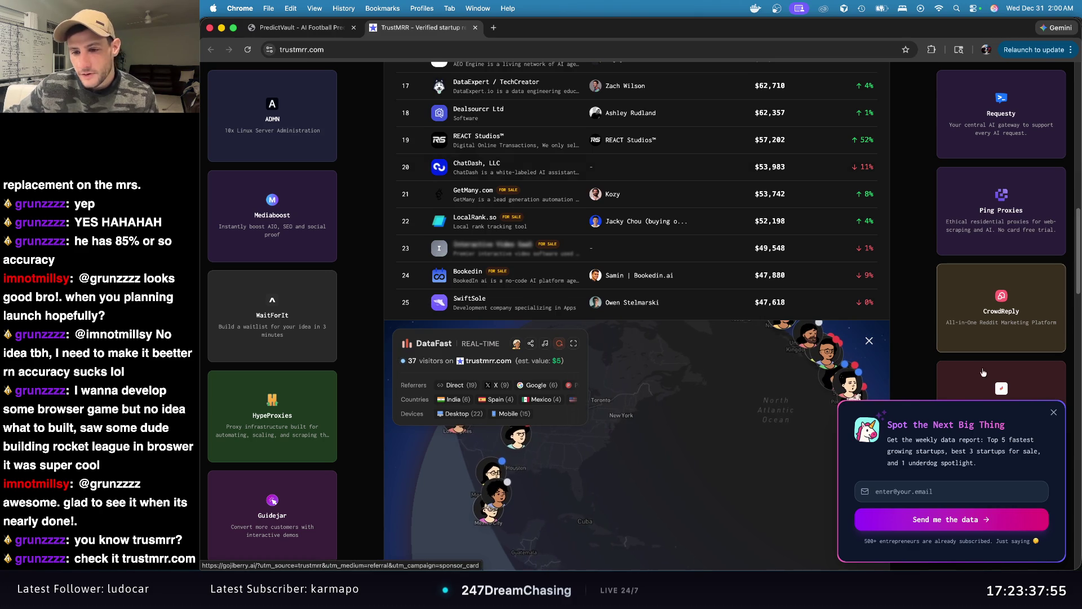
Step: Dismiss the newsletter popup and browse the MRR leaderboard topped by TrimRx at $851,280
{"action": "left_click", "coordinate": [1052, 415]}
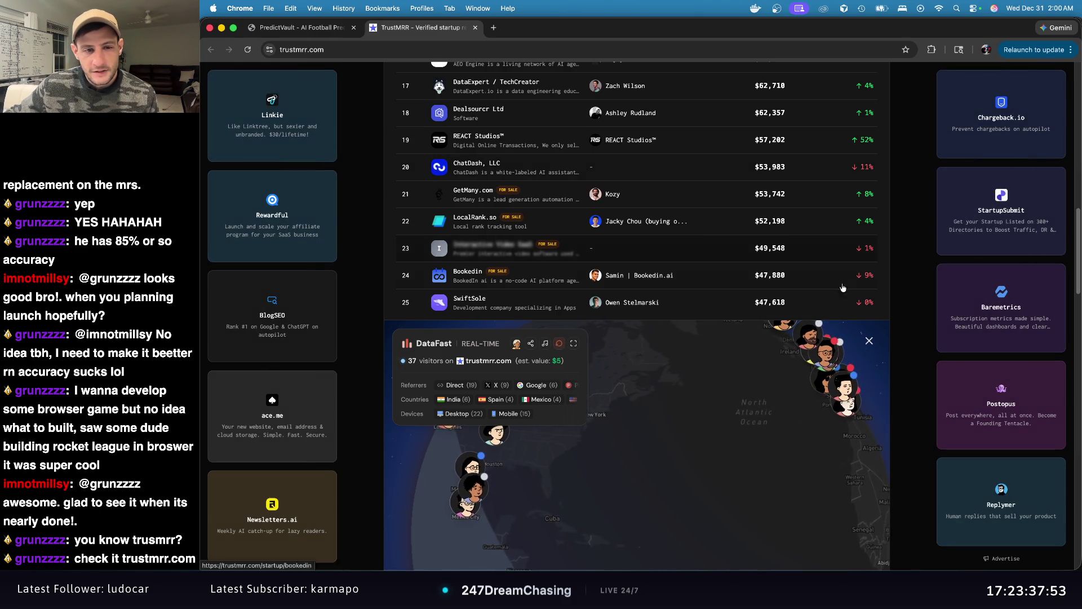
{"action": "scroll", "coordinate": [808, 277], "scroll_direction": "down", "scroll_amount": 3}
{"action": "scroll", "coordinate": [808, 278], "scroll_direction": "down", "scroll_amount": 7}
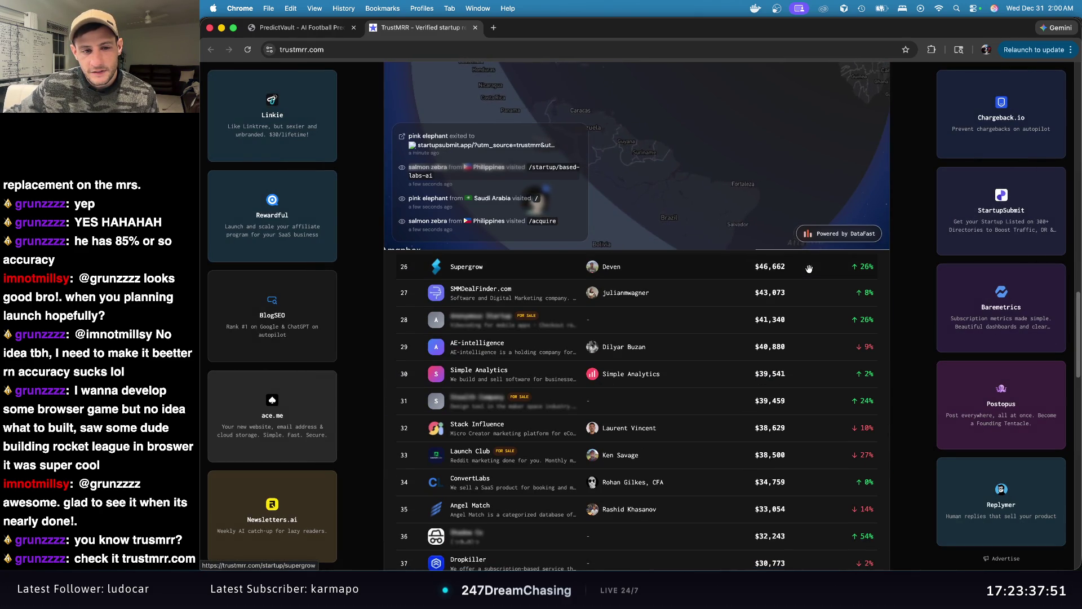
{"action": "scroll", "coordinate": [808, 269], "scroll_direction": "down", "scroll_amount": 4}
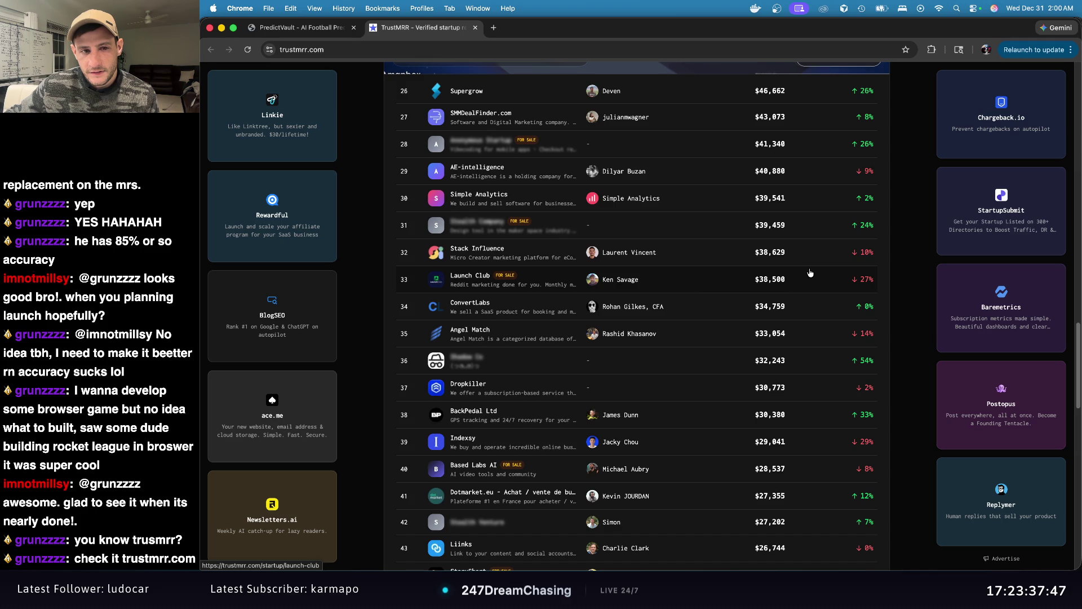
{"action": "scroll", "coordinate": [809, 272], "scroll_direction": "up", "scroll_amount": 20}
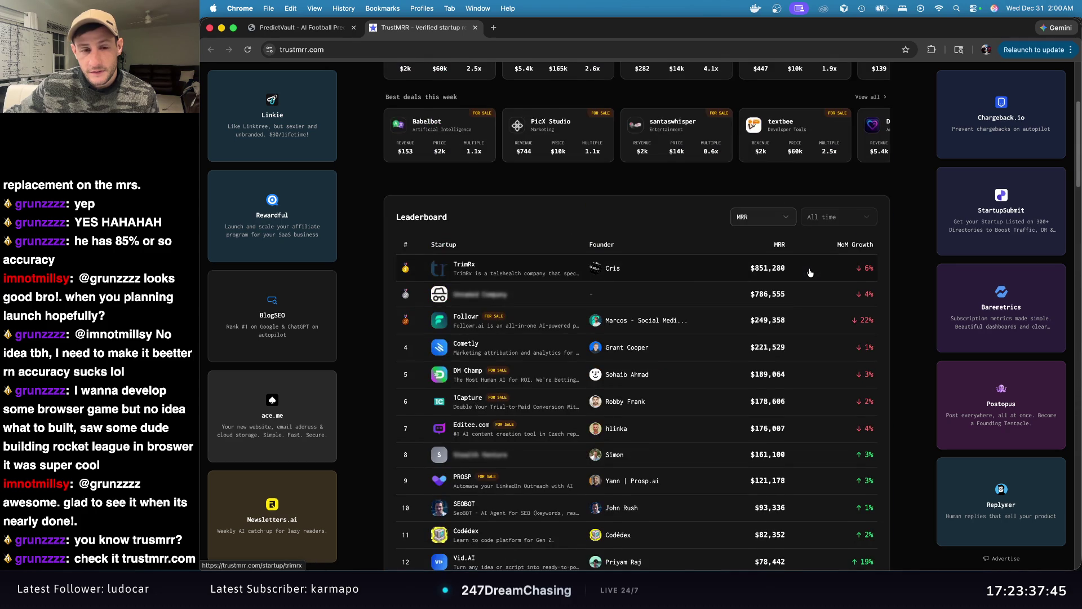
{"action": "scroll", "coordinate": [810, 273], "scroll_direction": "up", "scroll_amount": 5}
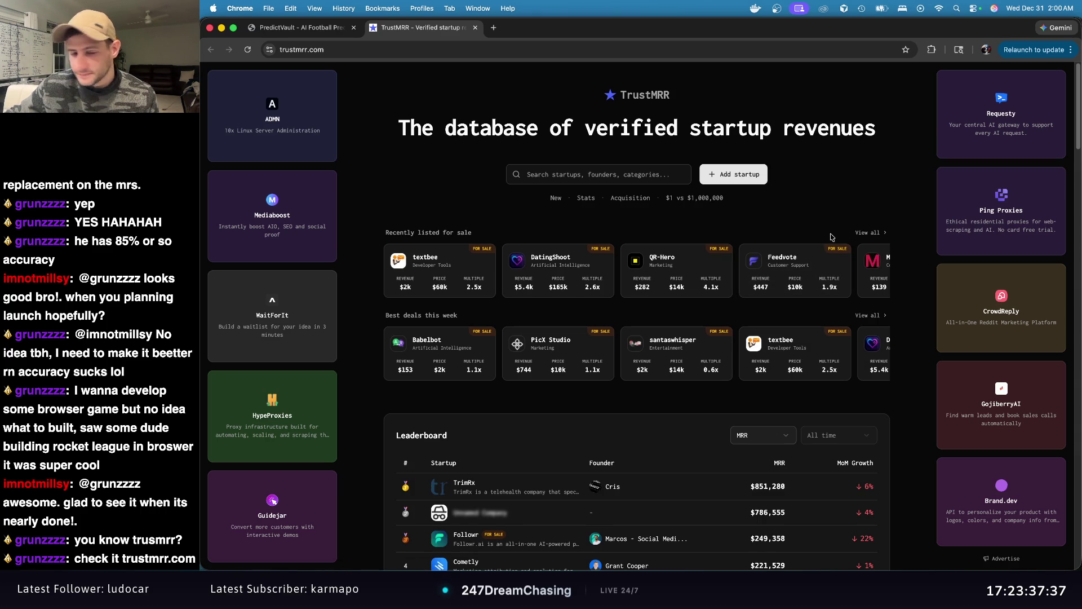
{"action": "scroll", "coordinate": [743, 265], "scroll_direction": "down", "scroll_amount": 3}
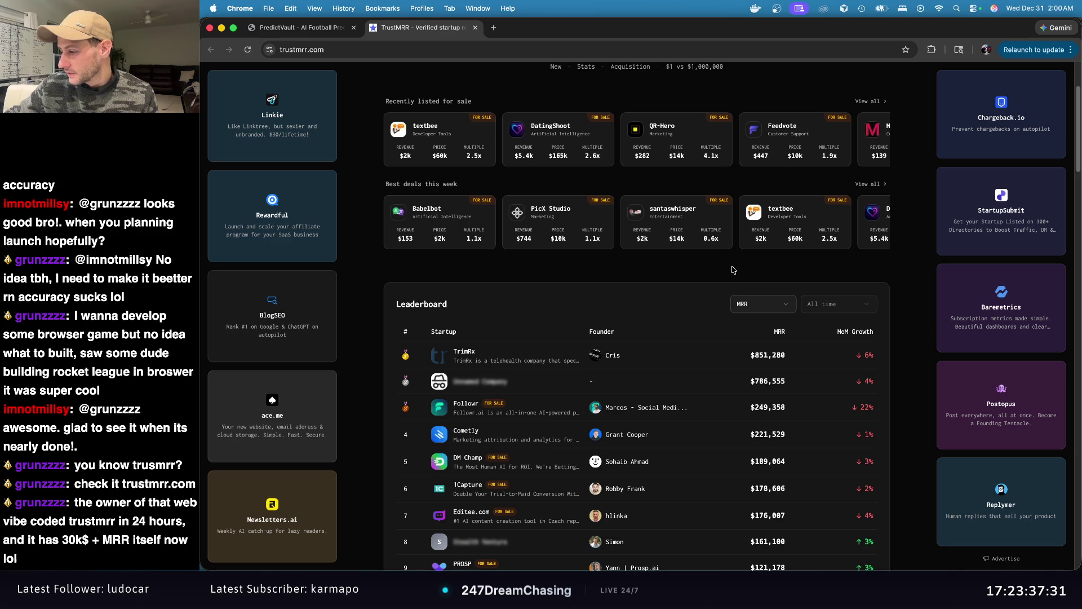
{"action": "scroll", "coordinate": [564, 225], "scroll_direction": "up", "scroll_amount": 3}
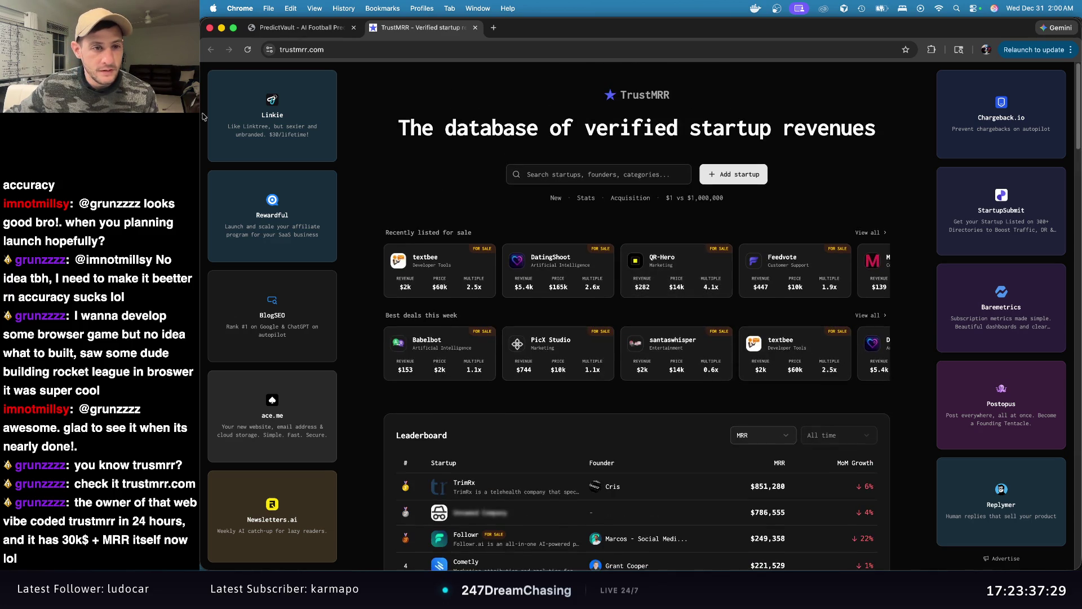
{"action": "scroll", "coordinate": [444, 188], "scroll_direction": "down", "scroll_amount": 15}
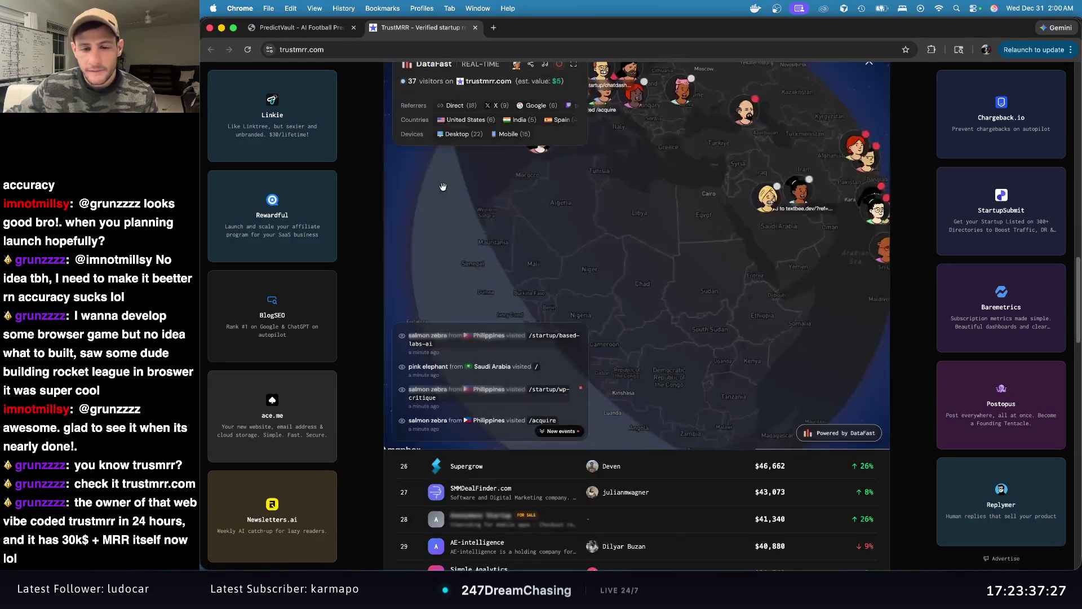
{"action": "scroll", "coordinate": [581, 211], "scroll_direction": "down", "scroll_amount": 5}
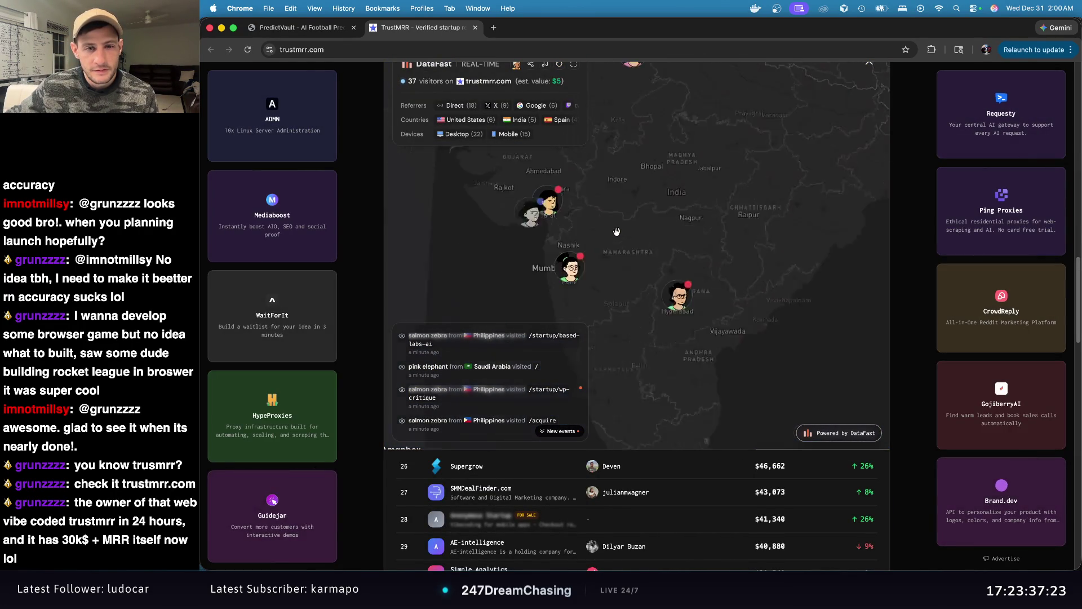
{"action": "scroll", "coordinate": [945, 300], "scroll_direction": "down", "scroll_amount": 1}
{"action": "scroll", "coordinate": [945, 300], "scroll_direction": "down", "scroll_amount": 20}
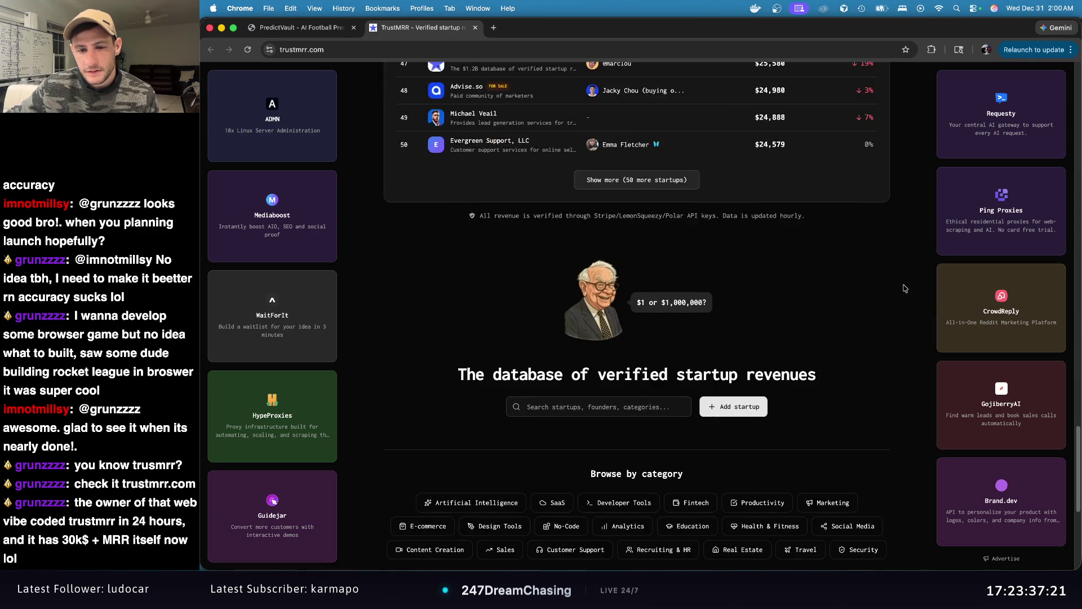
{"action": "scroll", "coordinate": [904, 289], "scroll_direction": "down", "scroll_amount": 3}
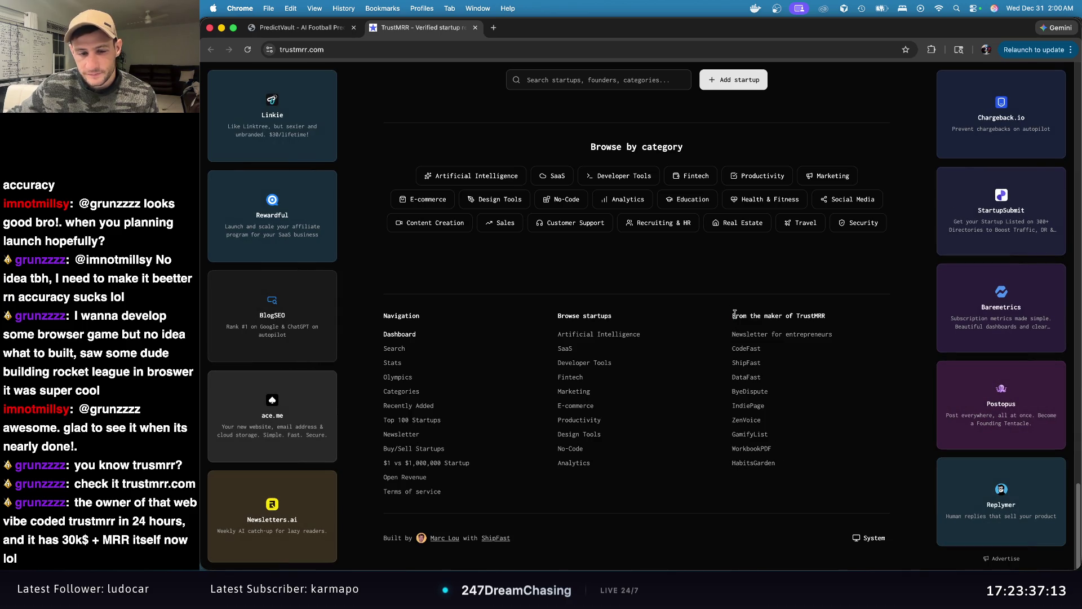
{"action": "left_click_drag", "start_coordinate": [729, 314], "coordinate": [831, 451]}
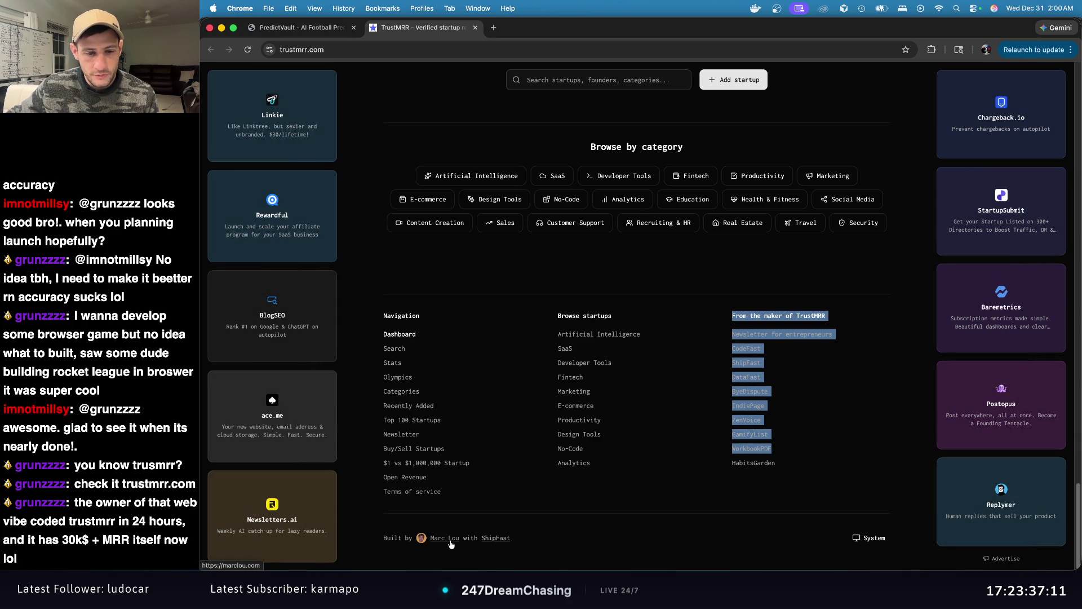
{"action": "left_click", "coordinate": [840, 479]}
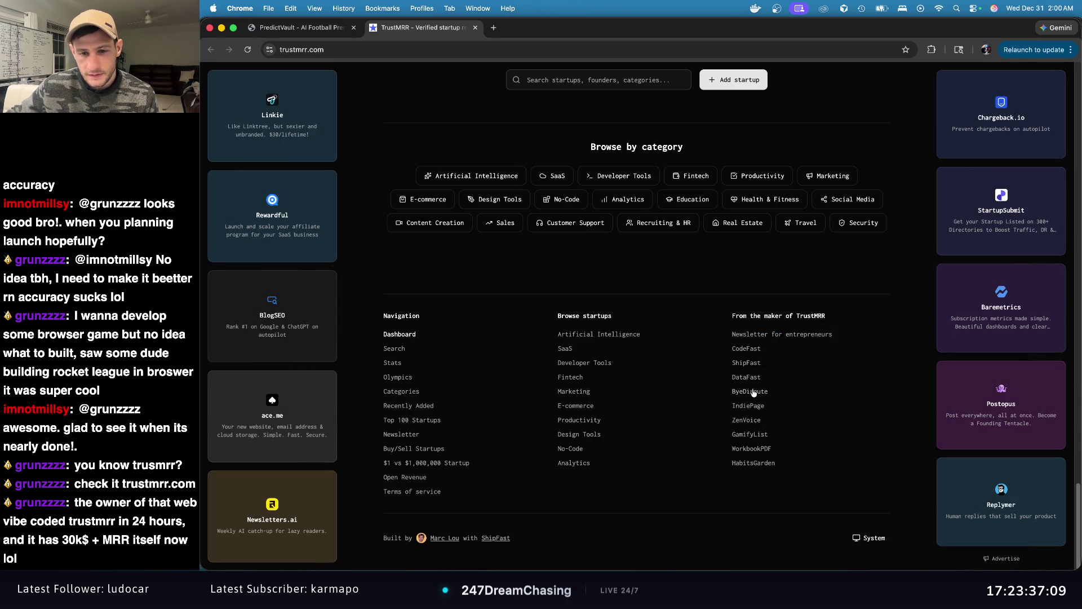
{"action": "left_click", "coordinate": [750, 364]}
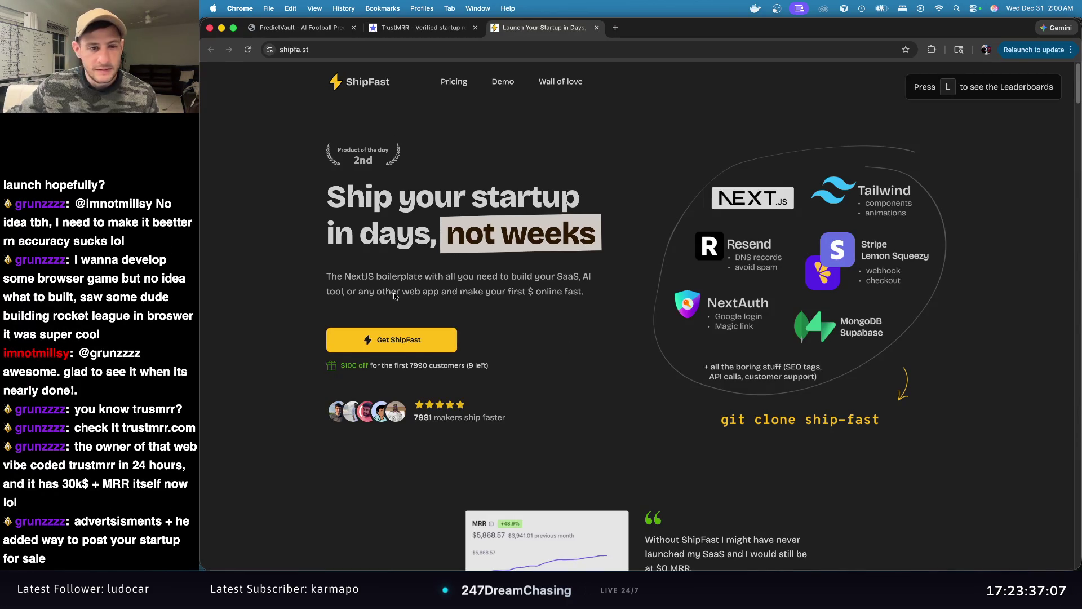
Step: Deselect the highlighted shipfa.st text, scroll past the testimonial, and return to the TrustMRR tab
{"action": "left_click", "coordinate": [653, 256]}
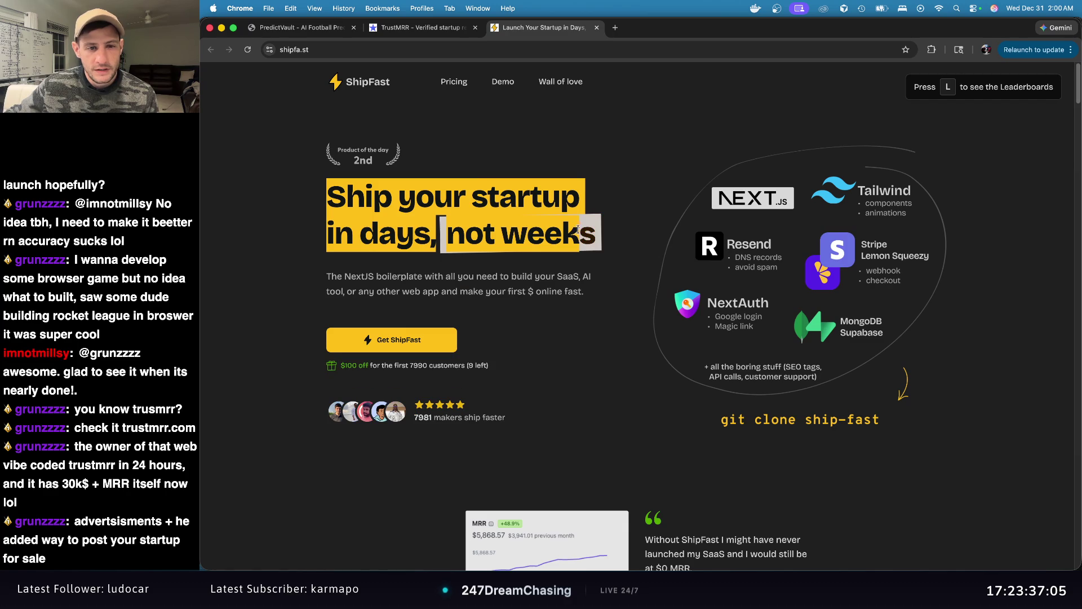
{"action": "left_click", "coordinate": [596, 263]}
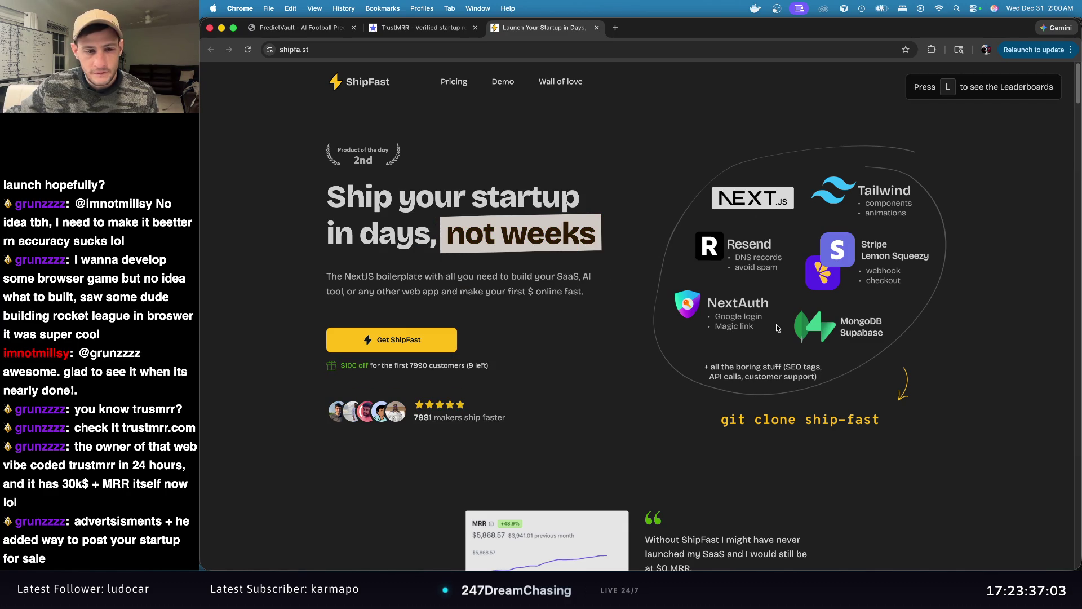
{"action": "scroll", "coordinate": [812, 319], "scroll_direction": "down", "scroll_amount": 5}
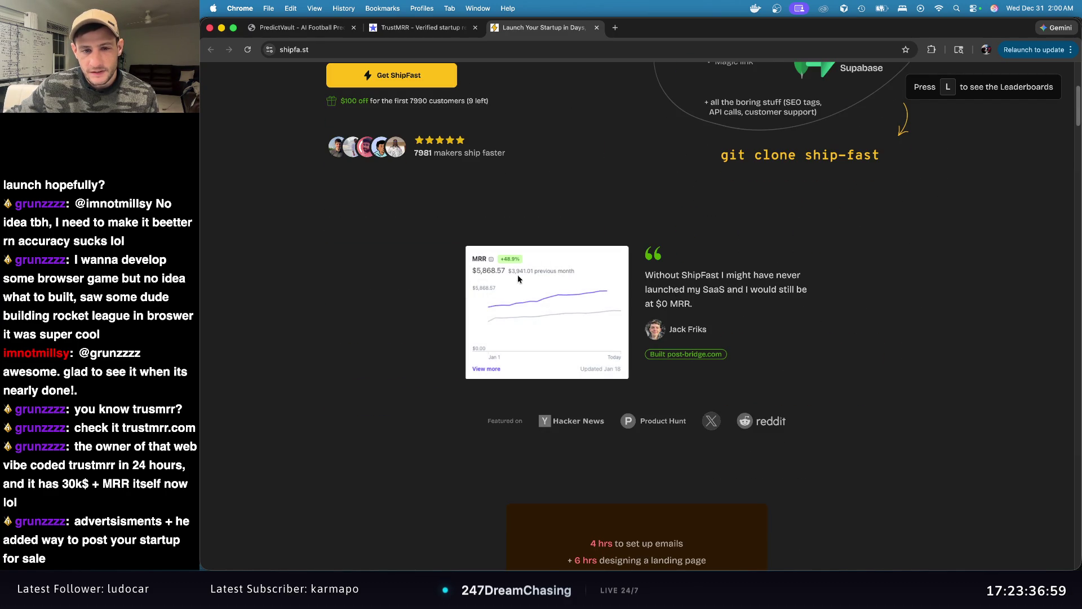
{"action": "scroll", "coordinate": [769, 346], "scroll_direction": "down", "scroll_amount": 2}
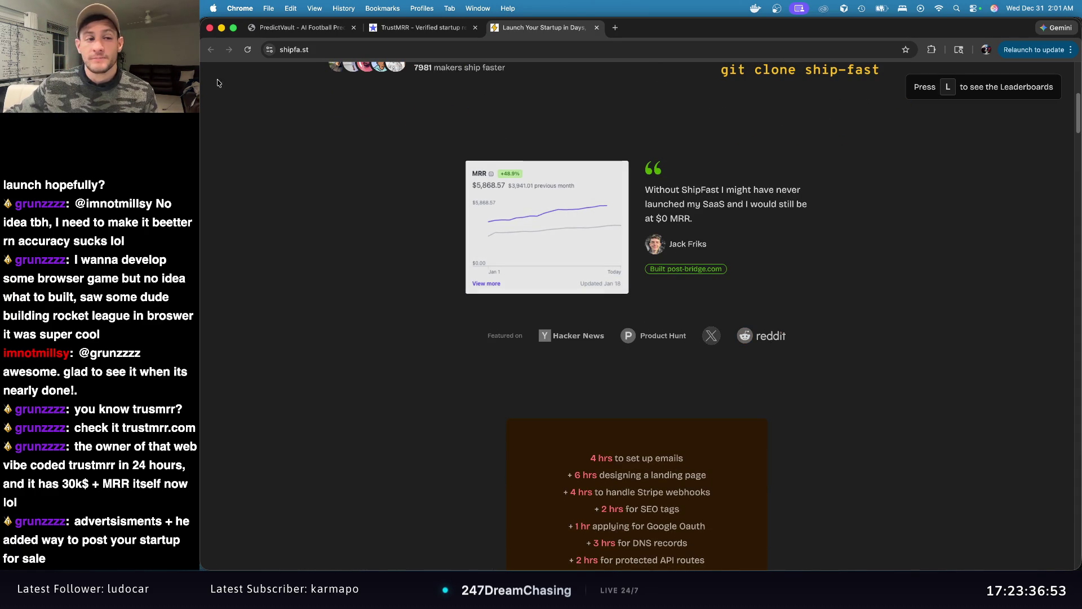
{"action": "left_click", "coordinate": [451, 35]}
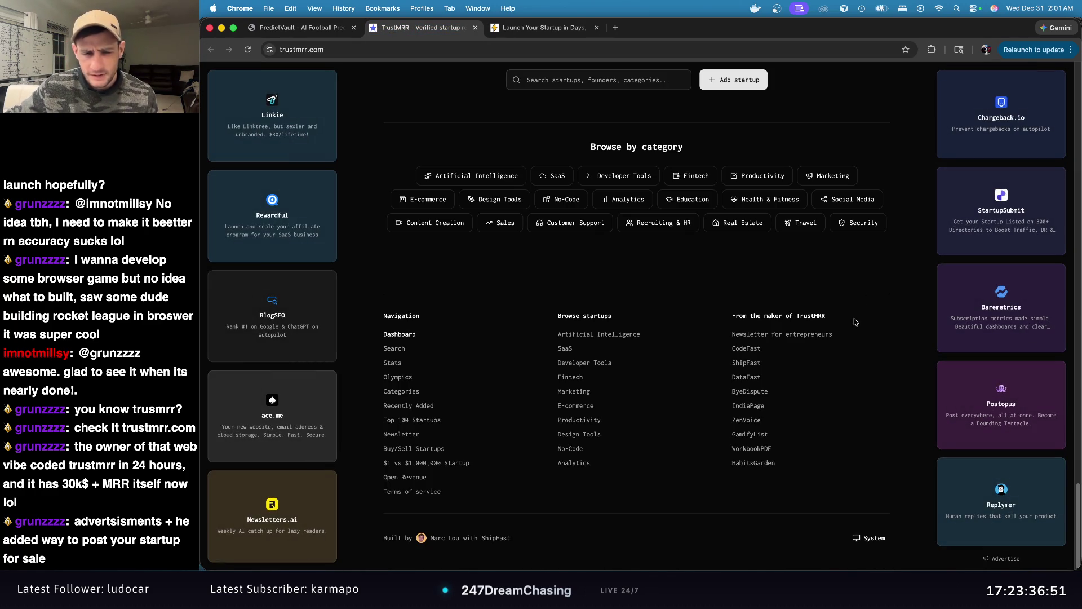
Step: Scroll the TrustMRR leaderboard down to rank 50 and back, then switch to StreamDeck Pro
{"action": "scroll", "coordinate": [854, 321], "scroll_direction": "up", "scroll_amount": 20}
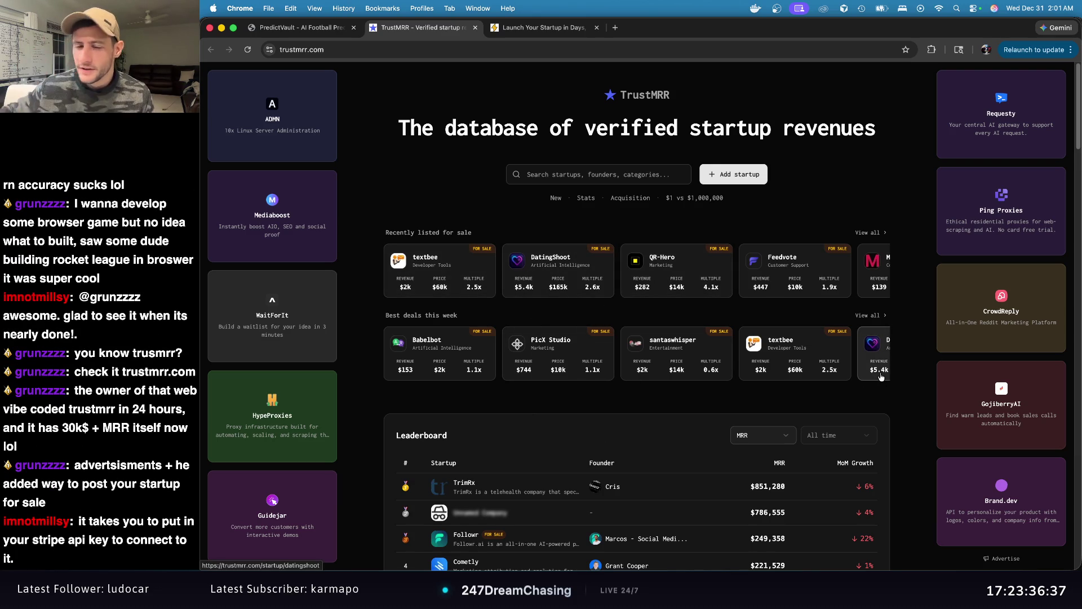
{"action": "scroll", "coordinate": [816, 239], "scroll_direction": "down", "scroll_amount": 5}
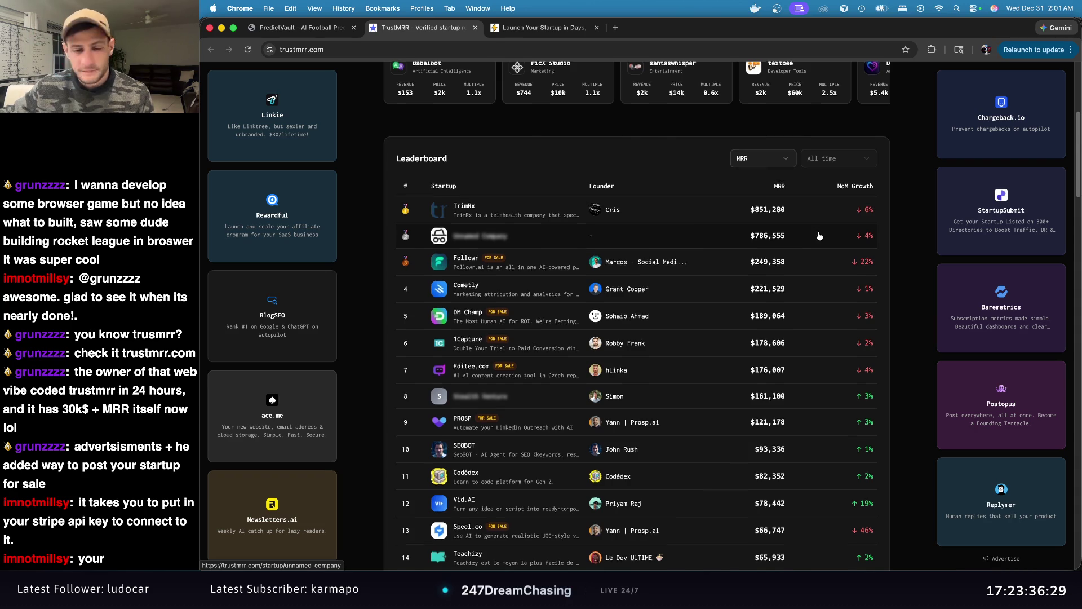
{"action": "scroll", "coordinate": [817, 238], "scroll_direction": "down", "scroll_amount": 12}
{"action": "scroll", "coordinate": [816, 235], "scroll_direction": "down", "scroll_amount": 1}
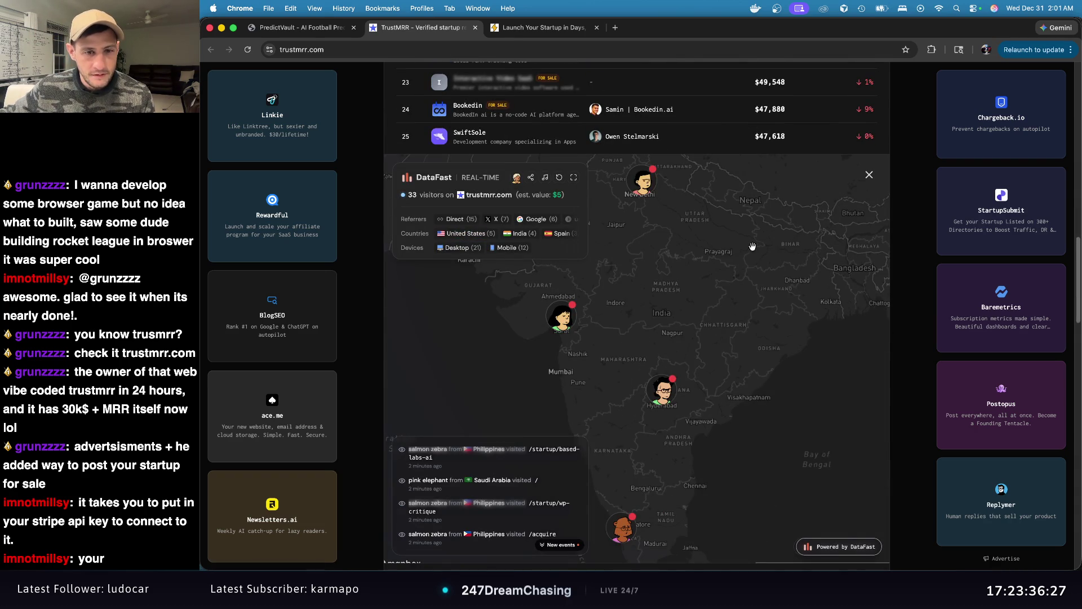
{"action": "scroll", "coordinate": [912, 266], "scroll_direction": "down", "scroll_amount": 7}
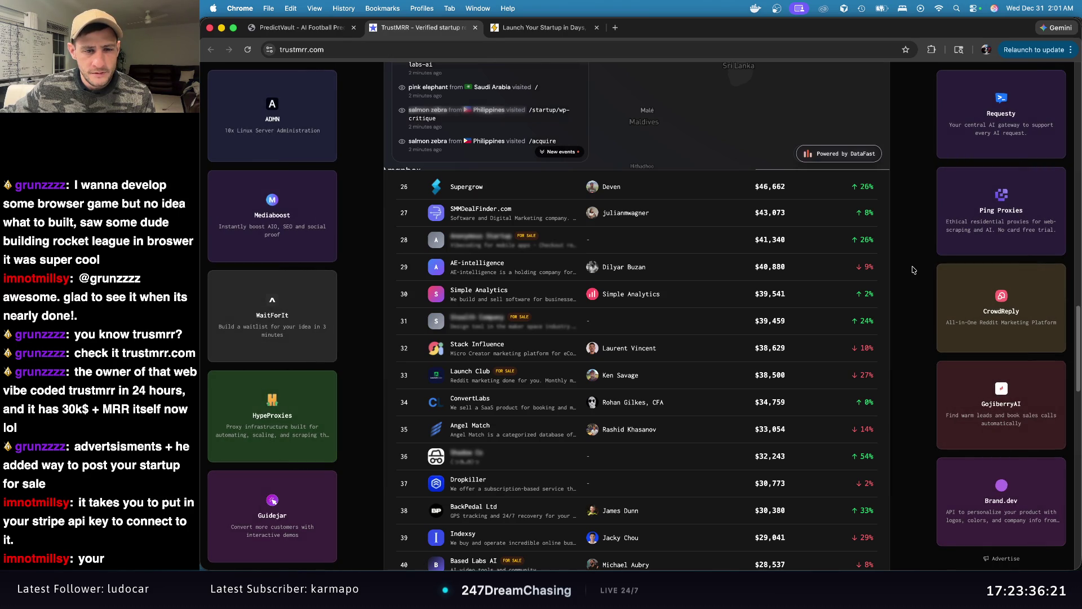
{"action": "scroll", "coordinate": [913, 270], "scroll_direction": "down", "scroll_amount": 9}
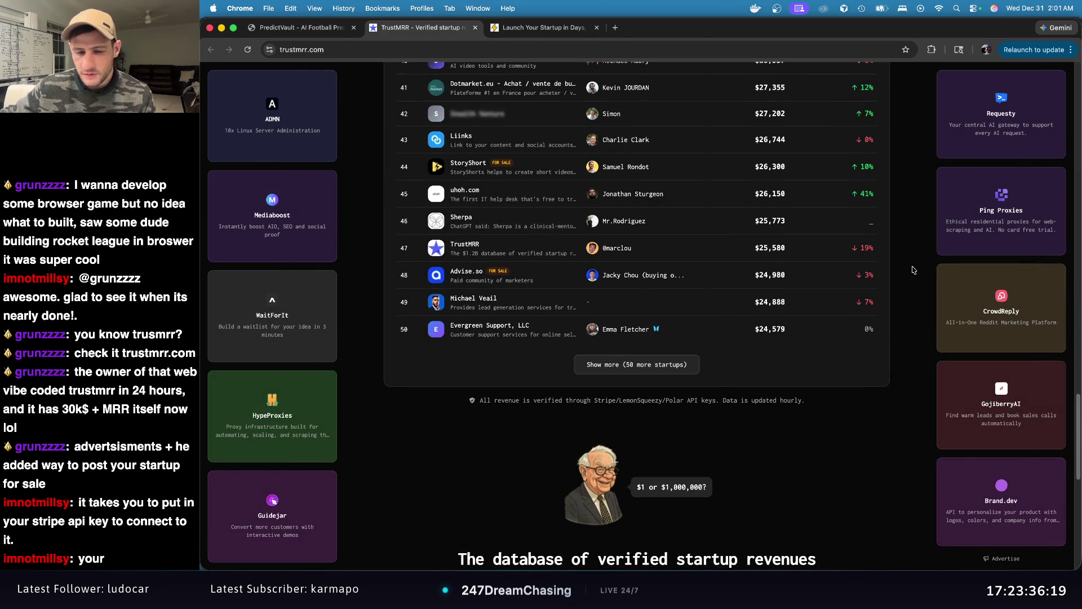
{"action": "scroll", "coordinate": [913, 270], "scroll_direction": "up", "scroll_amount": 20}
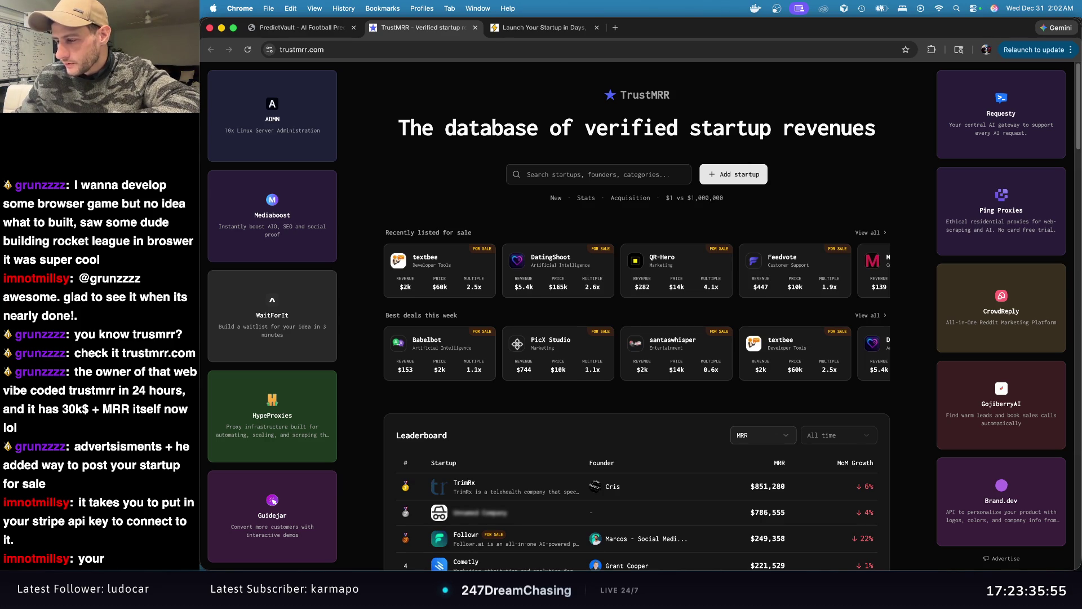
{"action": "key", "text": "super+Tab"}
{"action": "left_click", "coordinate": [392, 158]}
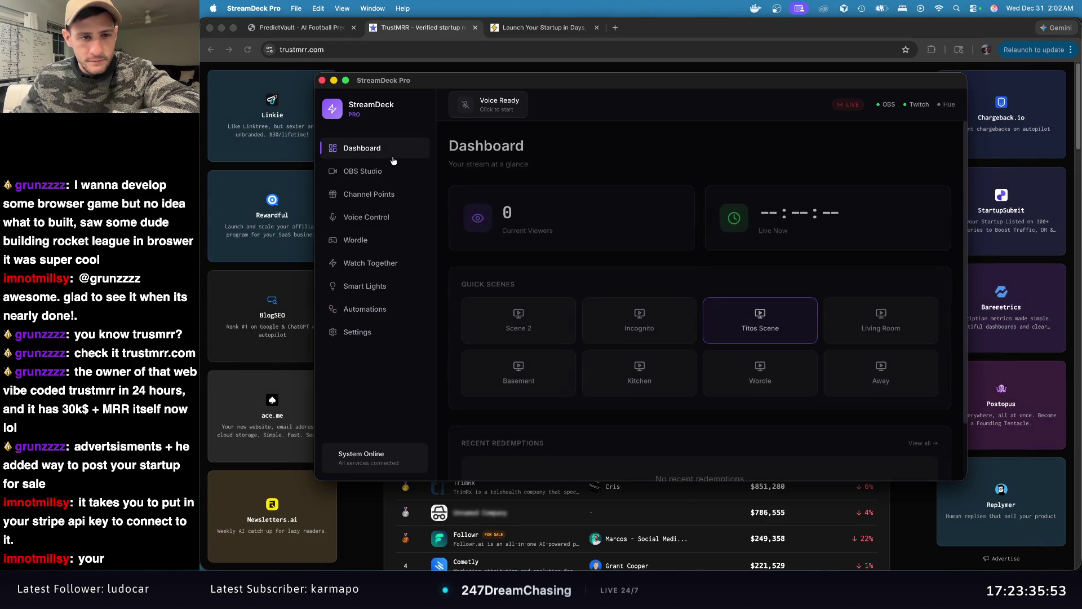
{"action": "left_click", "coordinate": [383, 172]}
{"action": "left_click", "coordinate": [385, 194]}
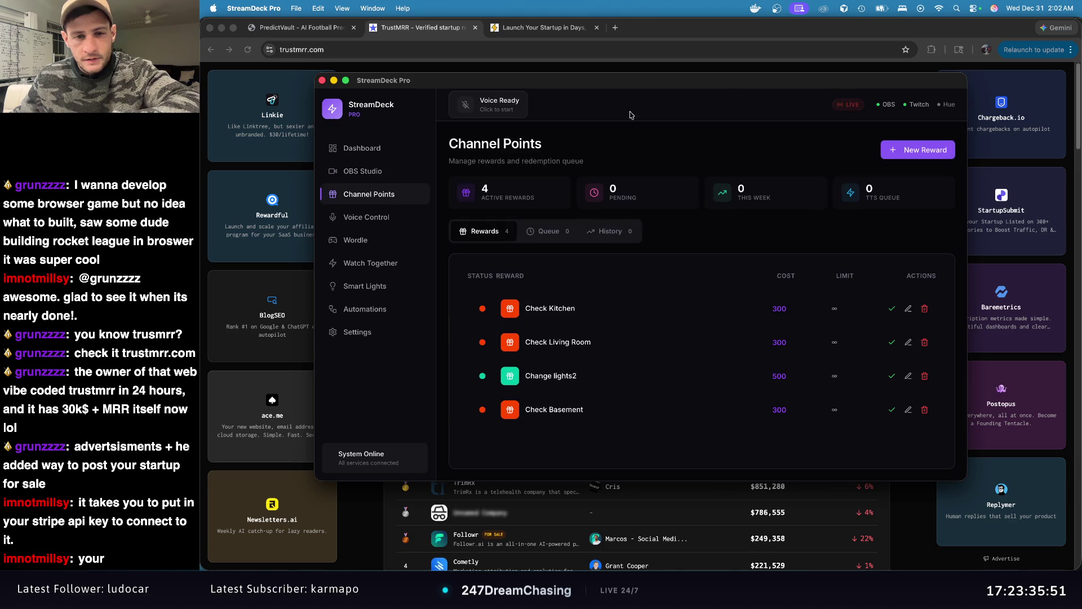
{"action": "left_click", "coordinate": [778, 41]}
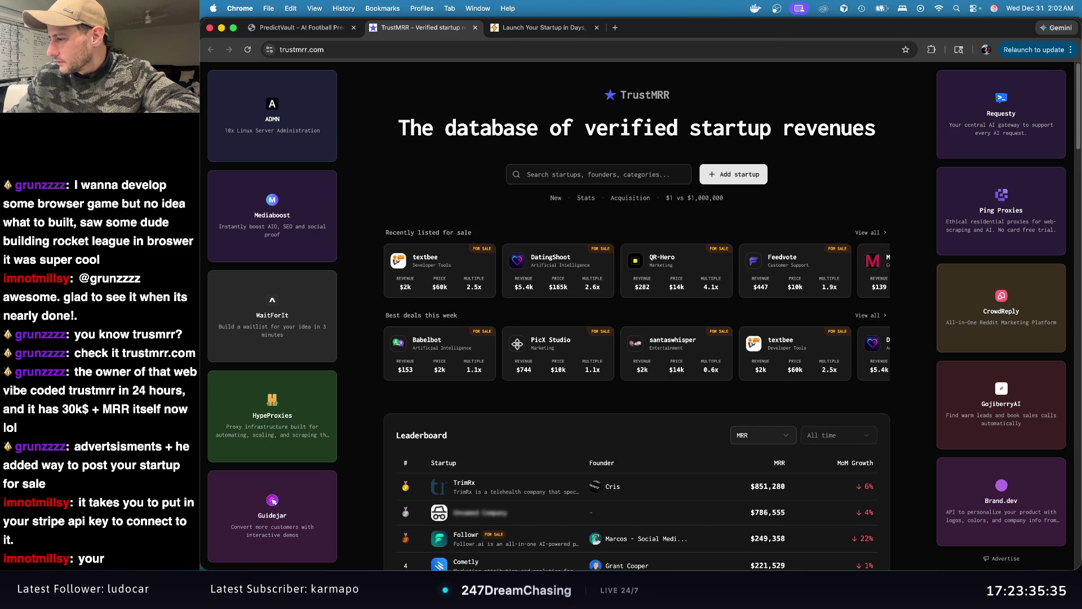
Step: Switch to PredictVault, open Bet of the Day, and open the NEOM vs Al-Ittihad FC match
{"action": "left_click", "coordinate": [307, 30]}
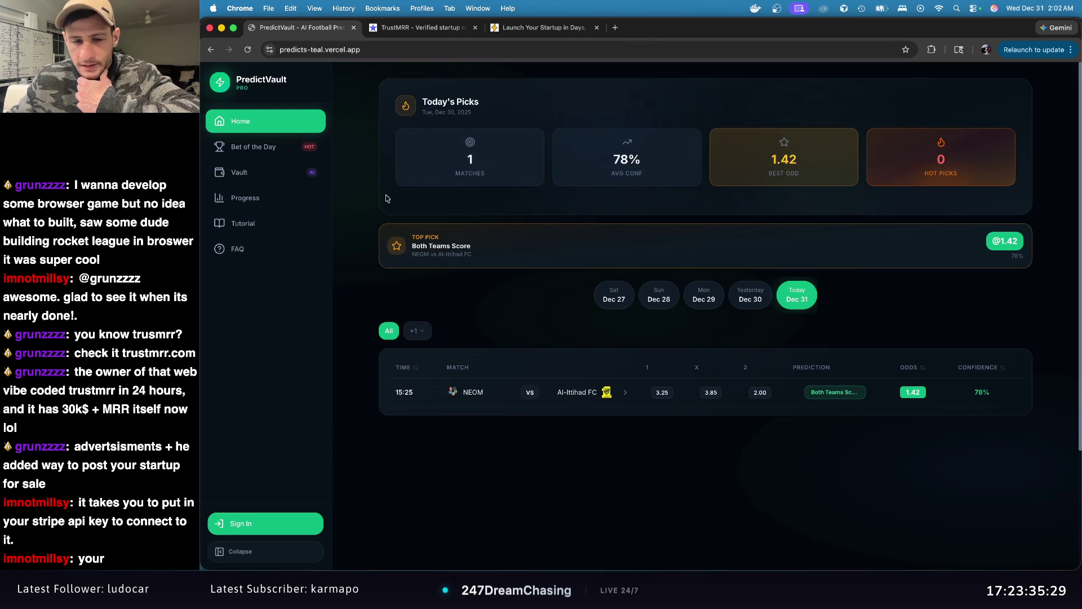
{"action": "left_click", "coordinate": [258, 150]}
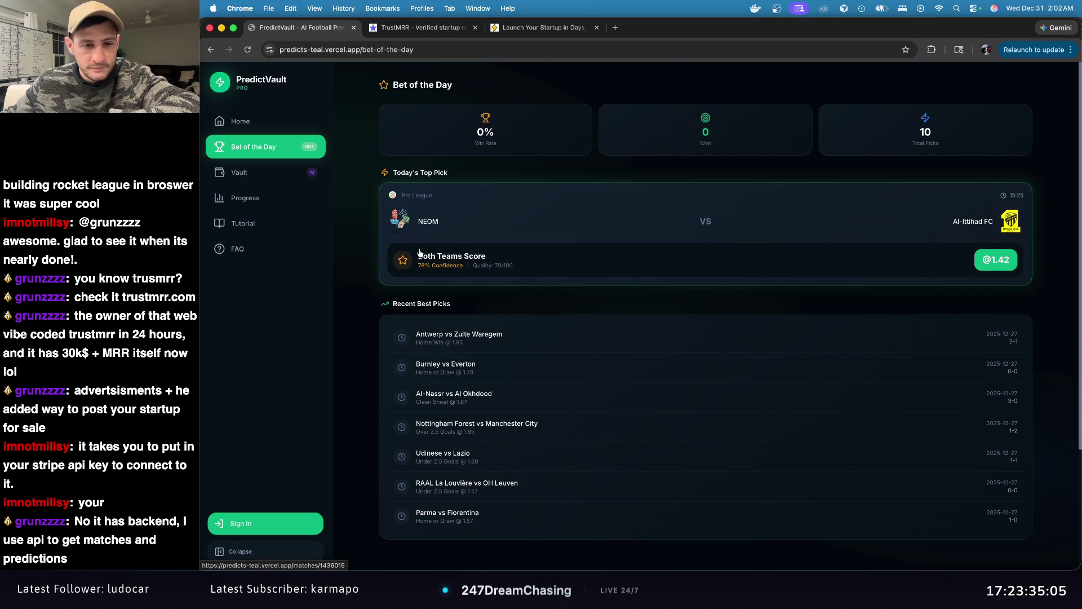
{"action": "left_click", "coordinate": [999, 263]}
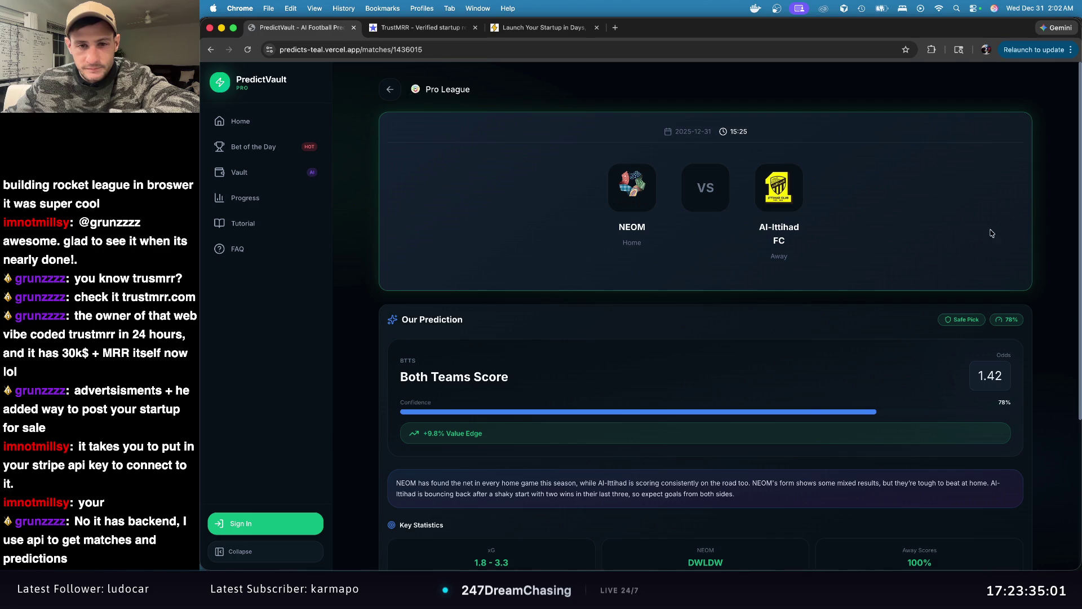
Step: Scroll through the NEOM vs Al-Ittihad match details, then open the Vault with $1,054.20 balance
{"action": "scroll", "coordinate": [915, 209], "scroll_direction": "down", "scroll_amount": 5}
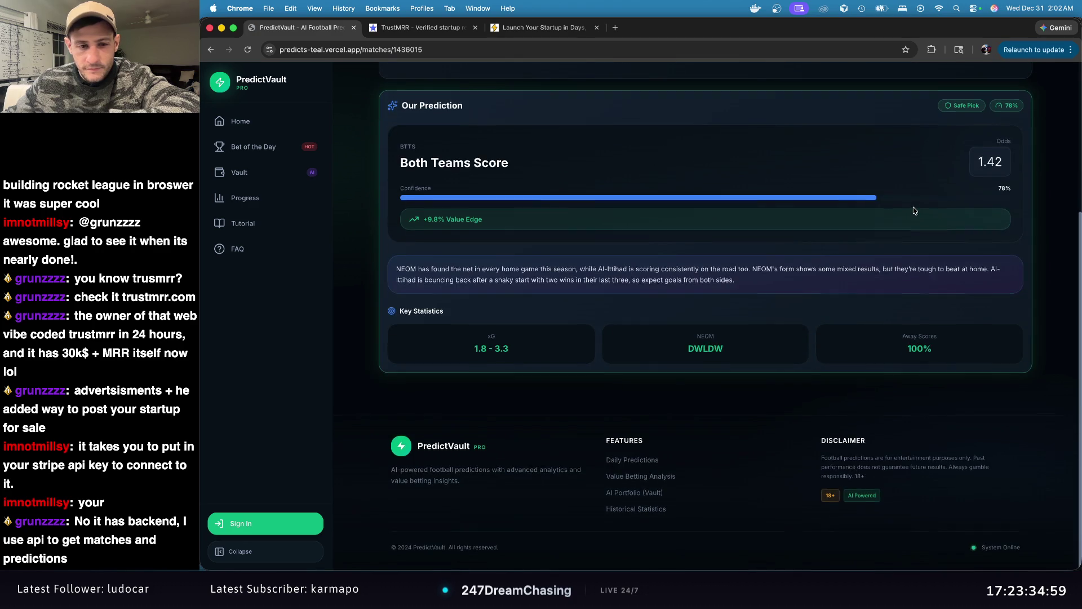
{"action": "scroll", "coordinate": [915, 211], "scroll_direction": "up", "scroll_amount": 4}
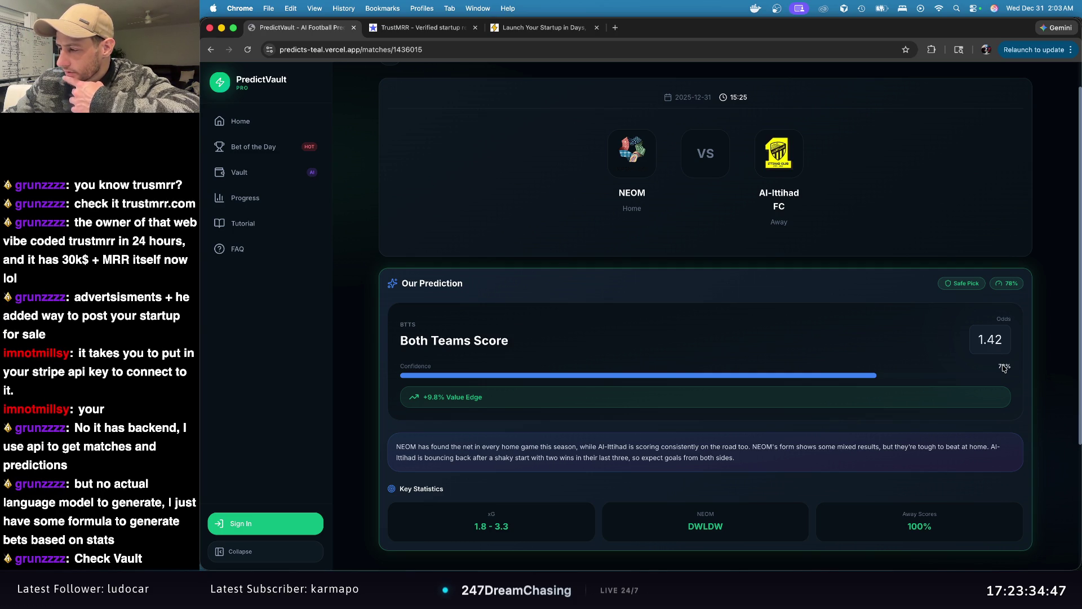
{"action": "left_click", "coordinate": [263, 177]}
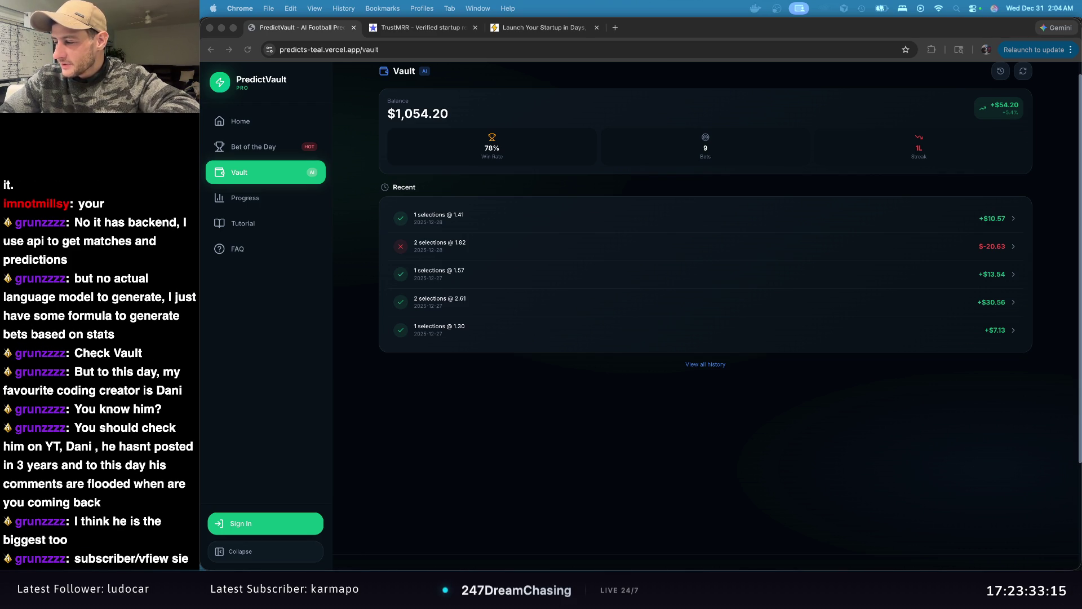
Step: Search 'dani youtube coding' in a new tab and open the Dani YouTube channel result
{"action": "left_click", "coordinate": [615, 28]}
{"action": "type", "text": "dani youtube"}
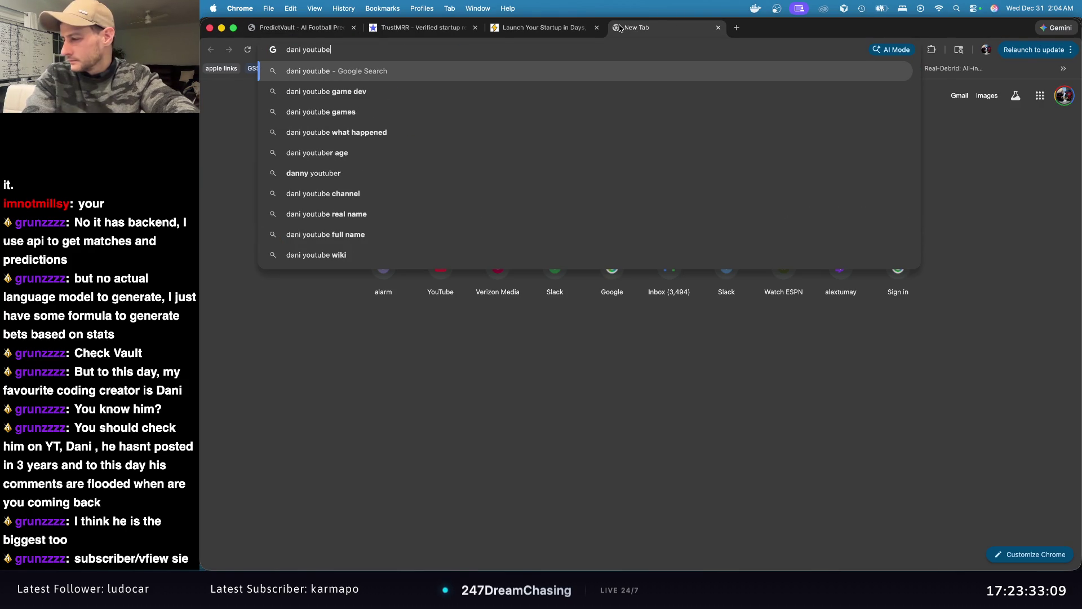
{"action": "type", "text": " coding"}
{"action": "key", "text": "Return"}
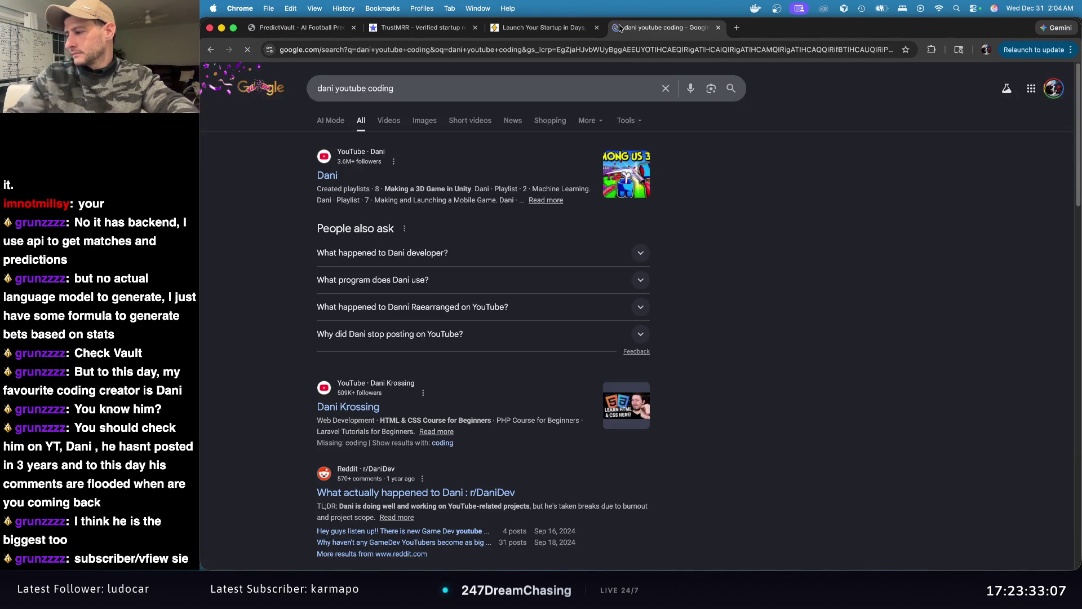
{"action": "left_click", "coordinate": [332, 181]}
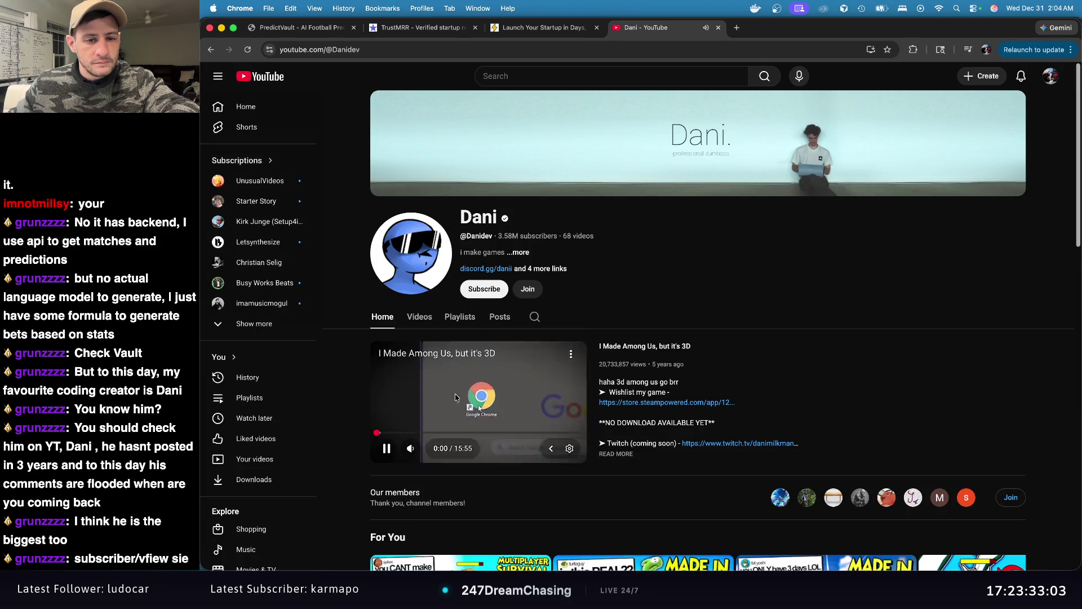
Step: Pause Dani's featured video, skim the channel page, and briefly check the PredictVault tab
{"action": "left_click", "coordinate": [455, 397]}
{"action": "scroll", "coordinate": [632, 316], "scroll_direction": "down", "scroll_amount": 10}
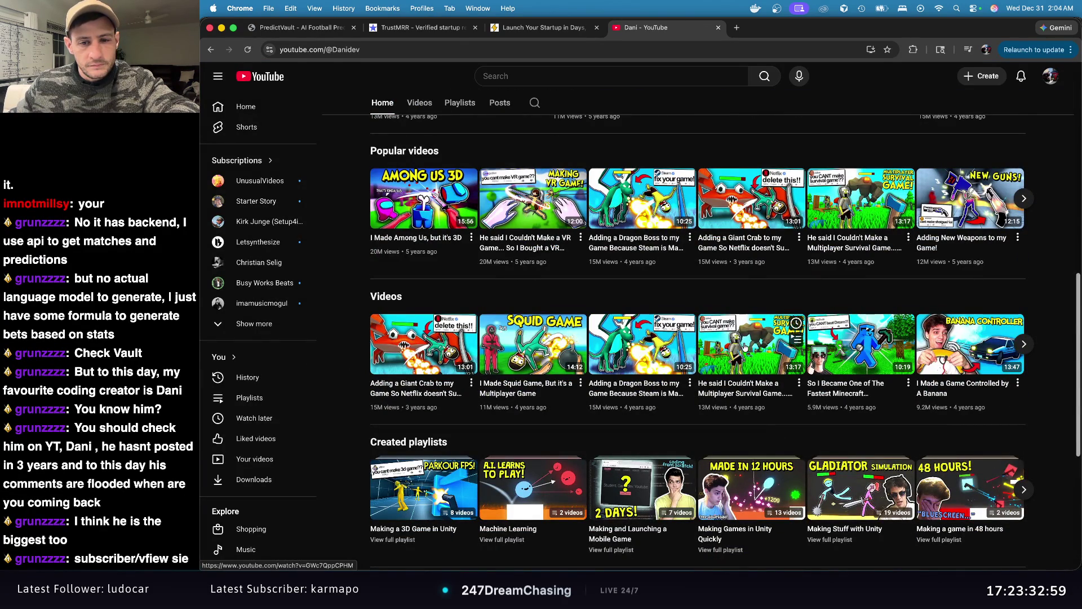
{"action": "scroll", "coordinate": [918, 341], "scroll_direction": "up", "scroll_amount": 3}
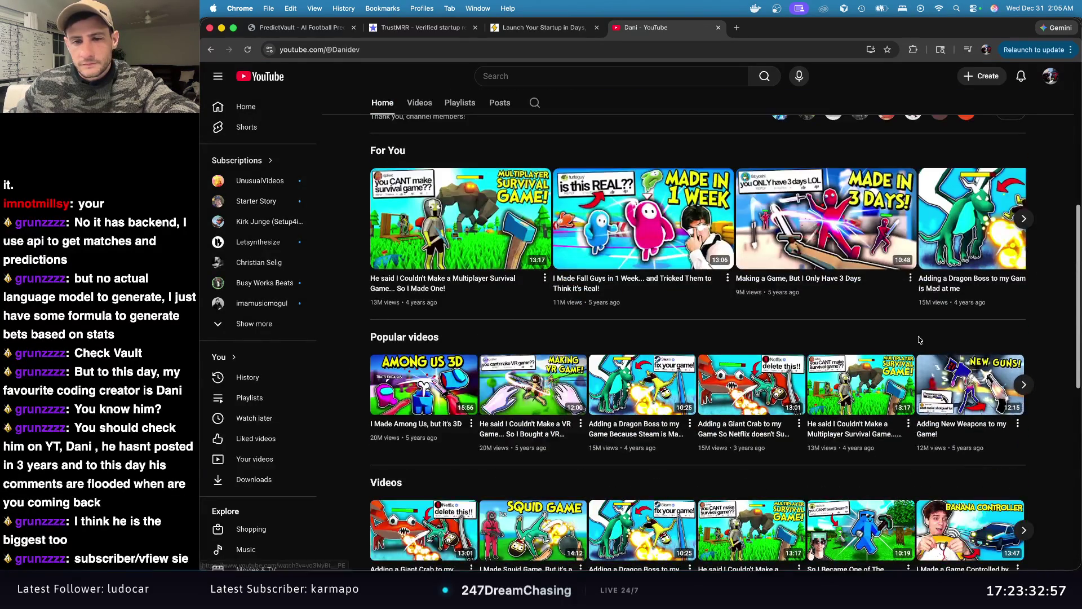
{"action": "scroll", "coordinate": [918, 340], "scroll_direction": "up", "scroll_amount": 3}
{"action": "scroll", "coordinate": [918, 340], "scroll_direction": "up", "scroll_amount": 3}
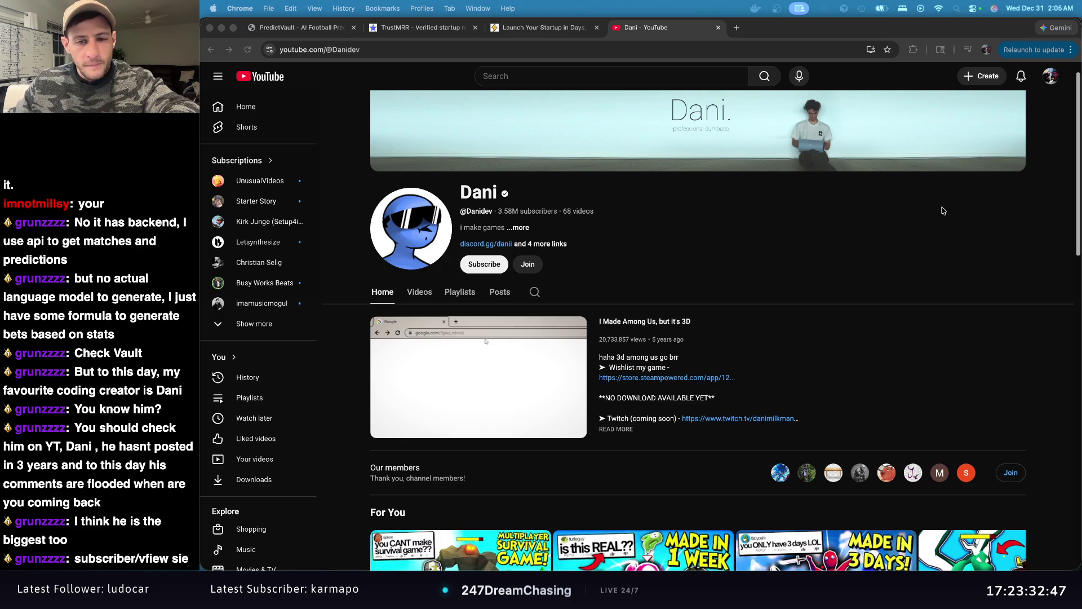
{"action": "scroll", "coordinate": [952, 219], "scroll_direction": "down", "scroll_amount": 5}
{"action": "scroll", "coordinate": [955, 222], "scroll_direction": "down", "scroll_amount": 10}
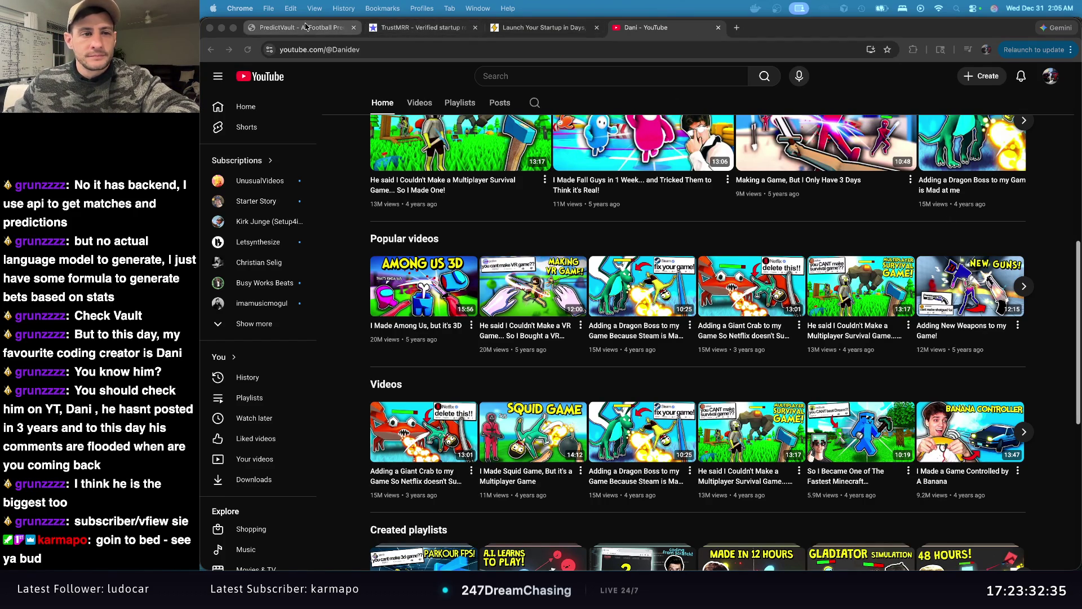
{"action": "left_click", "coordinate": [308, 30]}
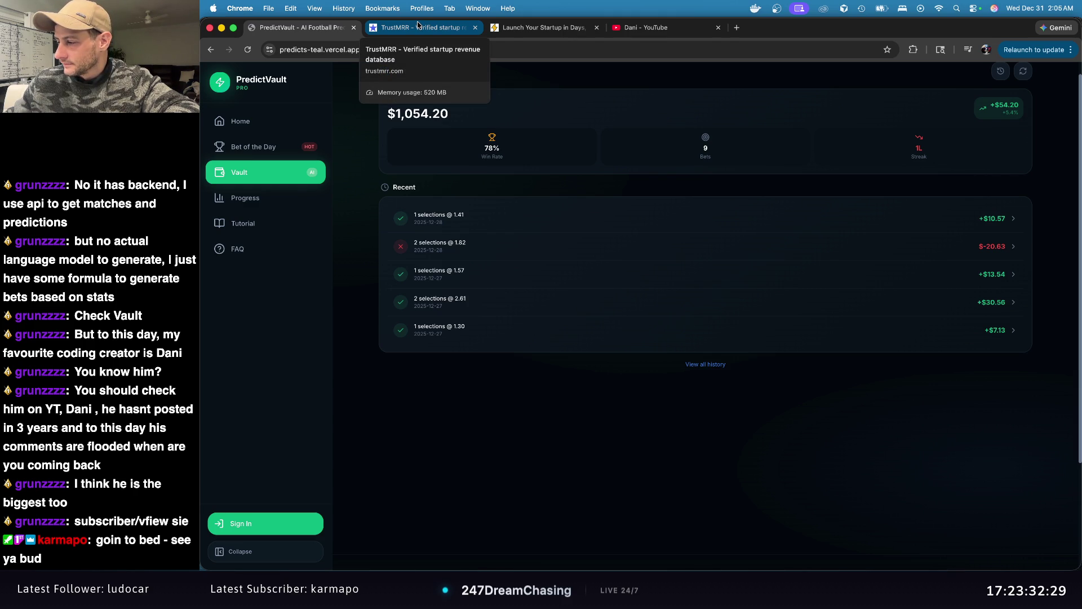
{"action": "left_click", "coordinate": [643, 27]}
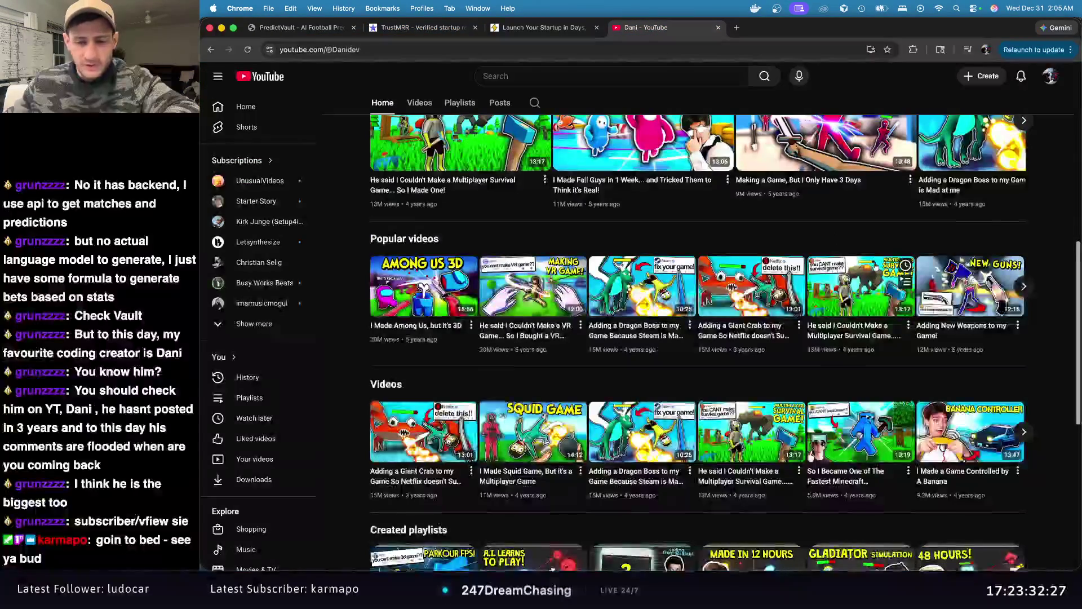
{"action": "scroll", "coordinate": [875, 265], "scroll_direction": "down", "scroll_amount": 7}
{"action": "scroll", "coordinate": [1026, 275], "scroll_direction": "up", "scroll_amount": 2}
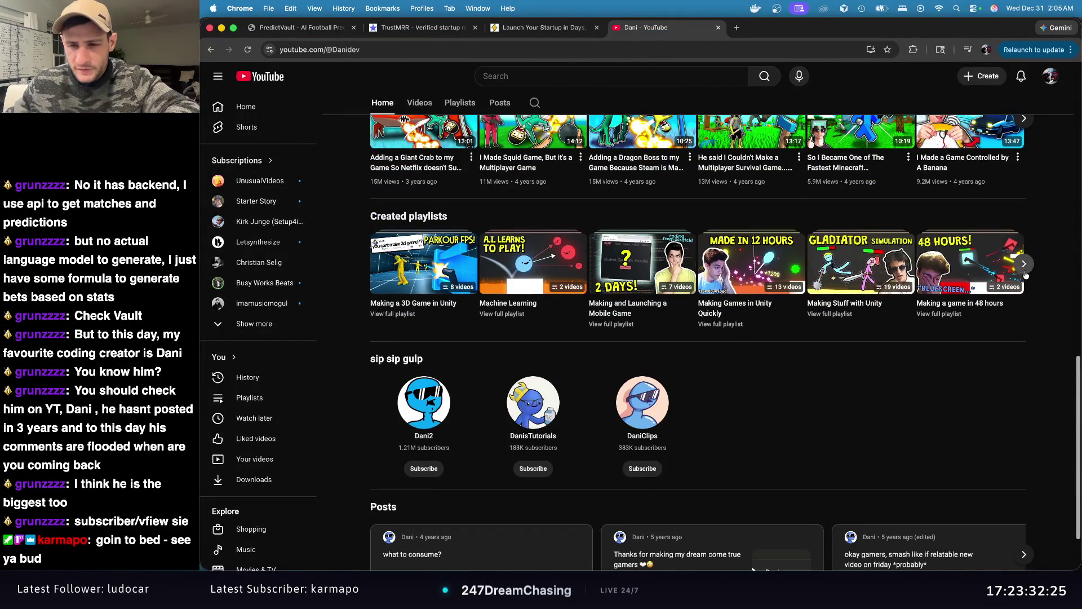
{"action": "scroll", "coordinate": [1026, 275], "scroll_direction": "up", "scroll_amount": 4}
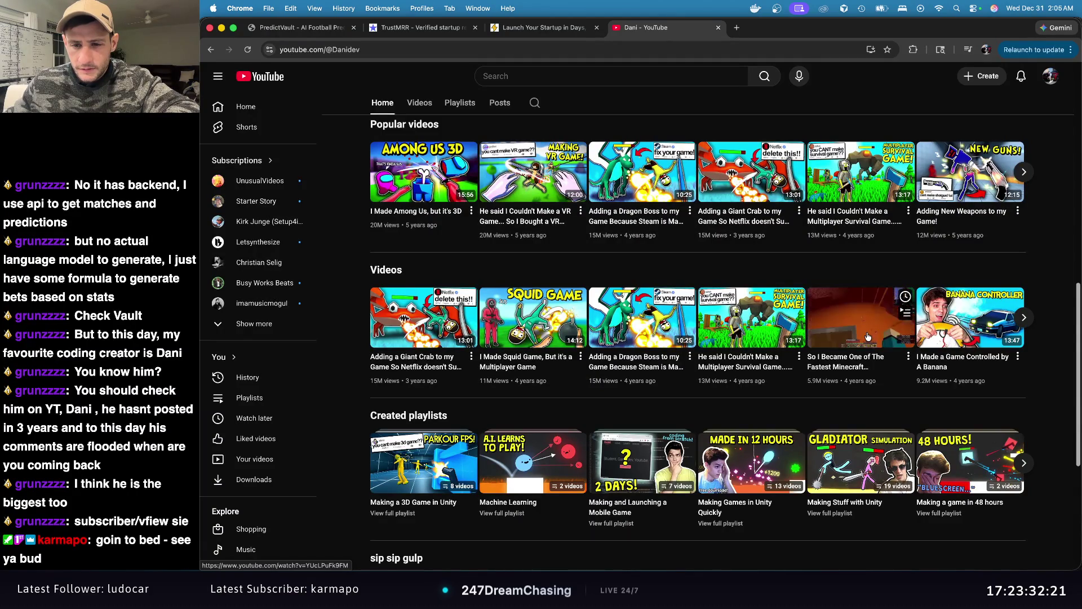
{"action": "scroll", "coordinate": [464, 294], "scroll_direction": "up", "scroll_amount": 2}
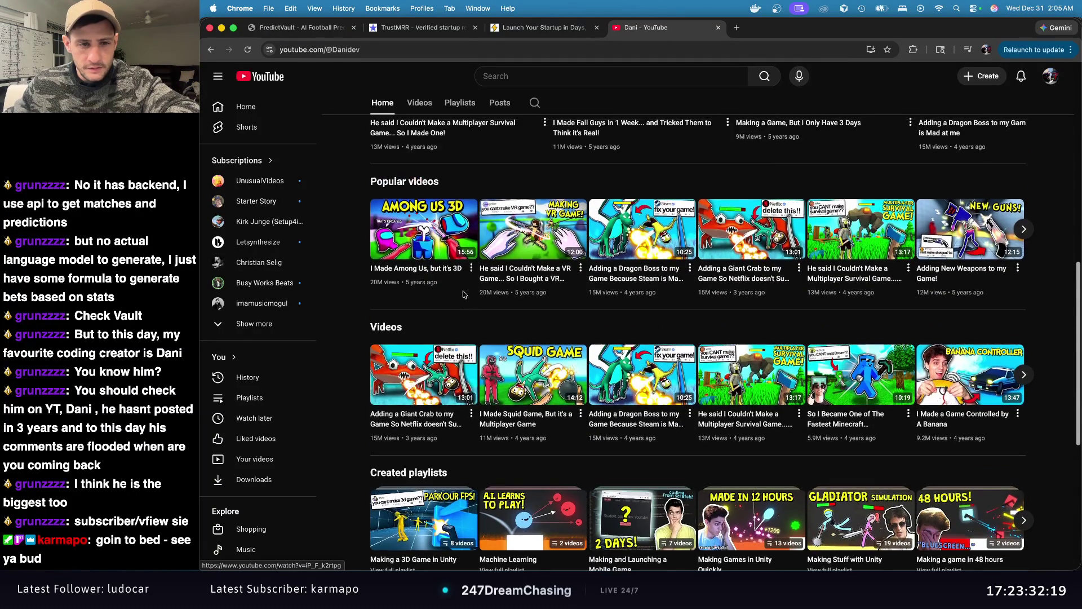
{"action": "scroll", "coordinate": [463, 294], "scroll_direction": "up", "scroll_amount": 2}
{"action": "scroll", "coordinate": [438, 303], "scroll_direction": "up", "scroll_amount": 5}
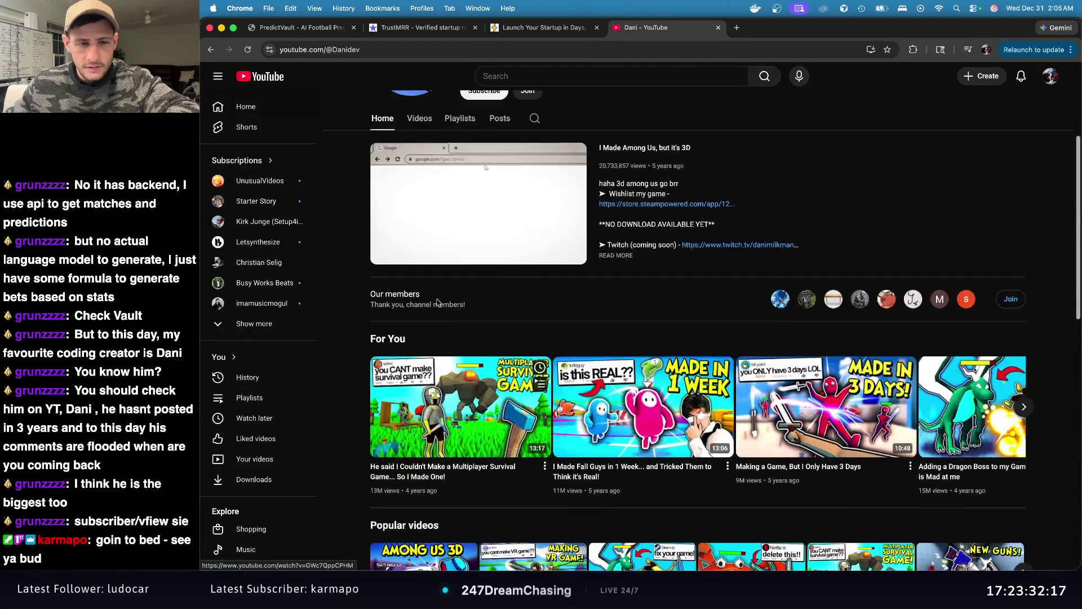
{"action": "scroll", "coordinate": [438, 302], "scroll_direction": "up", "scroll_amount": 4}
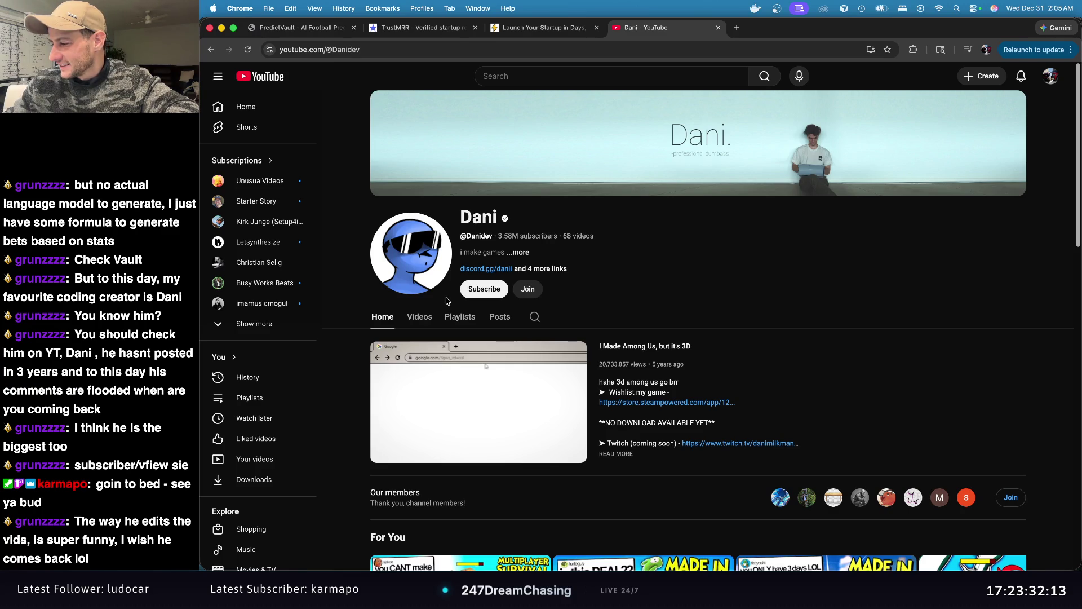
{"action": "scroll", "coordinate": [512, 276], "scroll_direction": "down", "scroll_amount": 3}
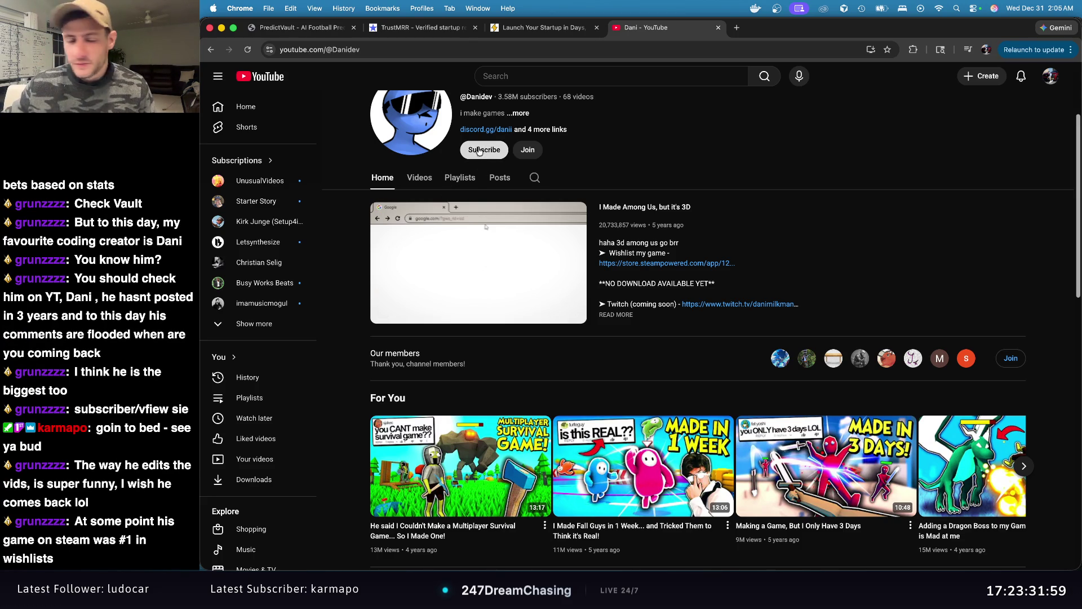
{"action": "scroll", "coordinate": [714, 266], "scroll_direction": "down", "scroll_amount": 5}
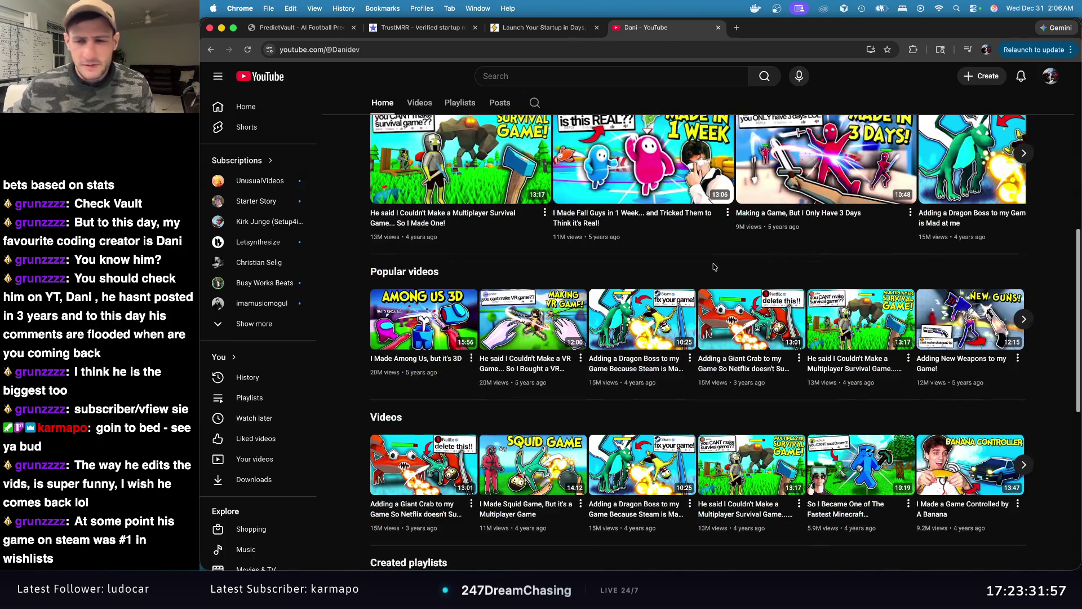
{"action": "scroll", "coordinate": [714, 266], "scroll_direction": "down", "scroll_amount": 5}
{"action": "scroll", "coordinate": [713, 259], "scroll_direction": "up", "scroll_amount": 12}
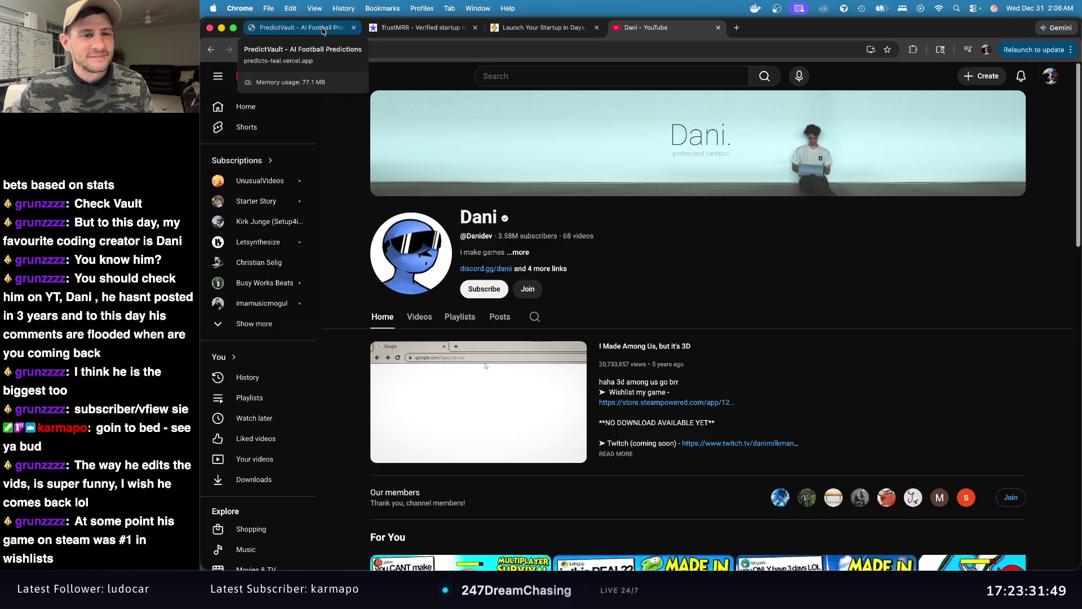
Step: Close the PredictVault page and scroll down the TrustMRR leaderboard
{"action": "left_click", "coordinate": [323, 31]}
{"action": "left_click", "coordinate": [354, 28]}
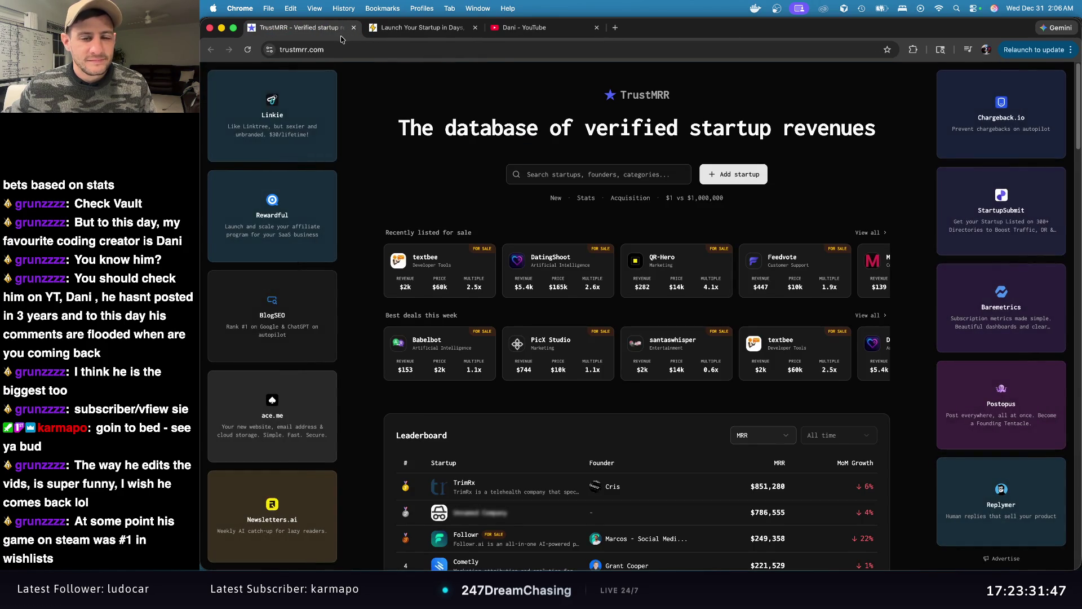
{"action": "scroll", "coordinate": [629, 155], "scroll_direction": "down", "scroll_amount": 3}
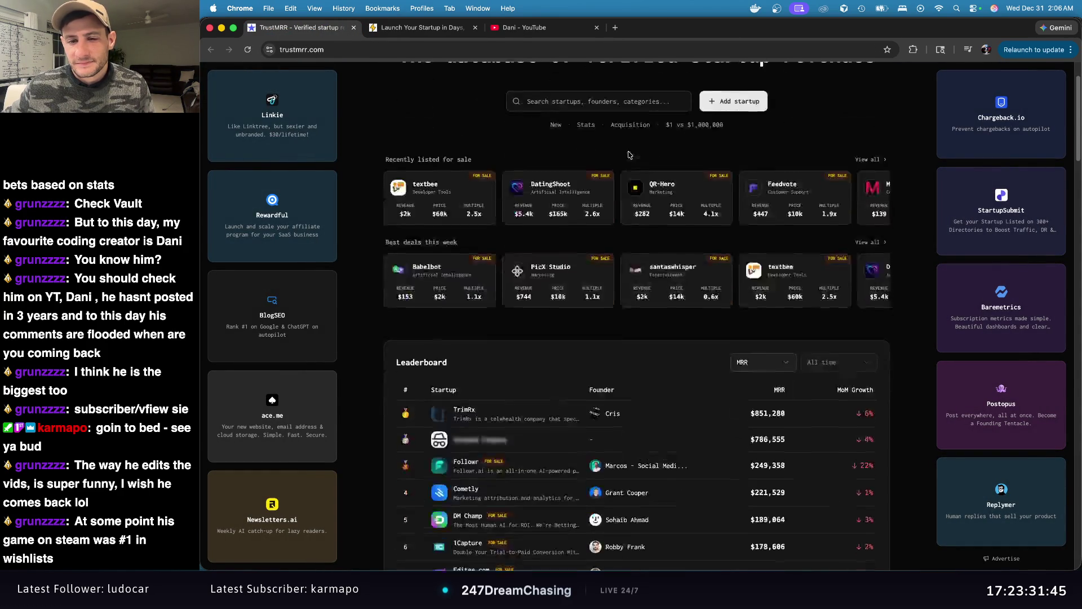
{"action": "scroll", "coordinate": [629, 155], "scroll_direction": "down", "scroll_amount": 5}
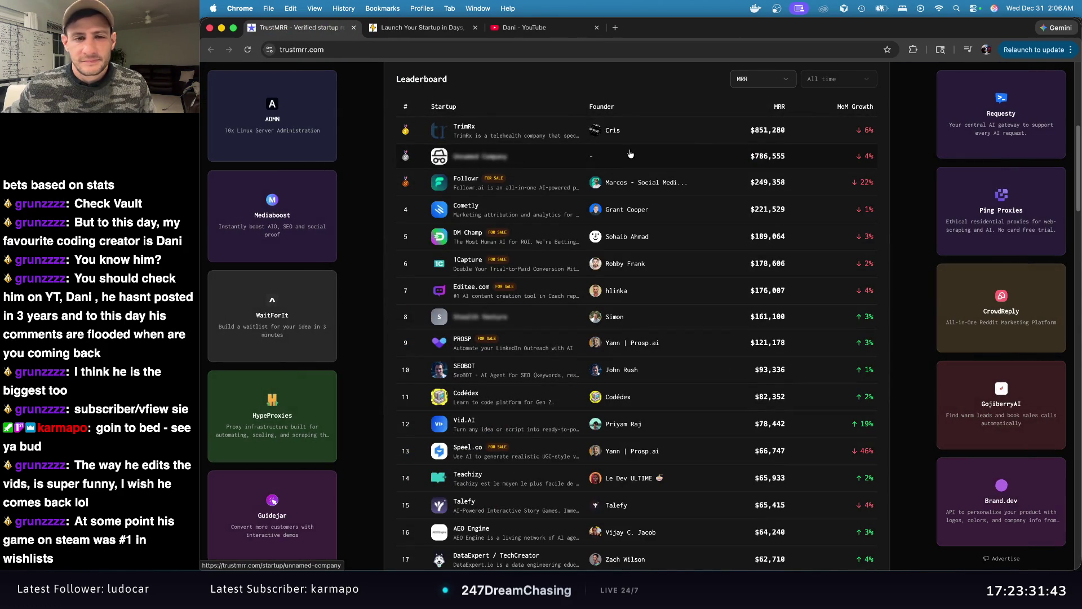
Step: Review TrimRx's startup page, its description and founder profile, then scroll its revenue details
{"action": "left_click", "coordinate": [461, 129]}
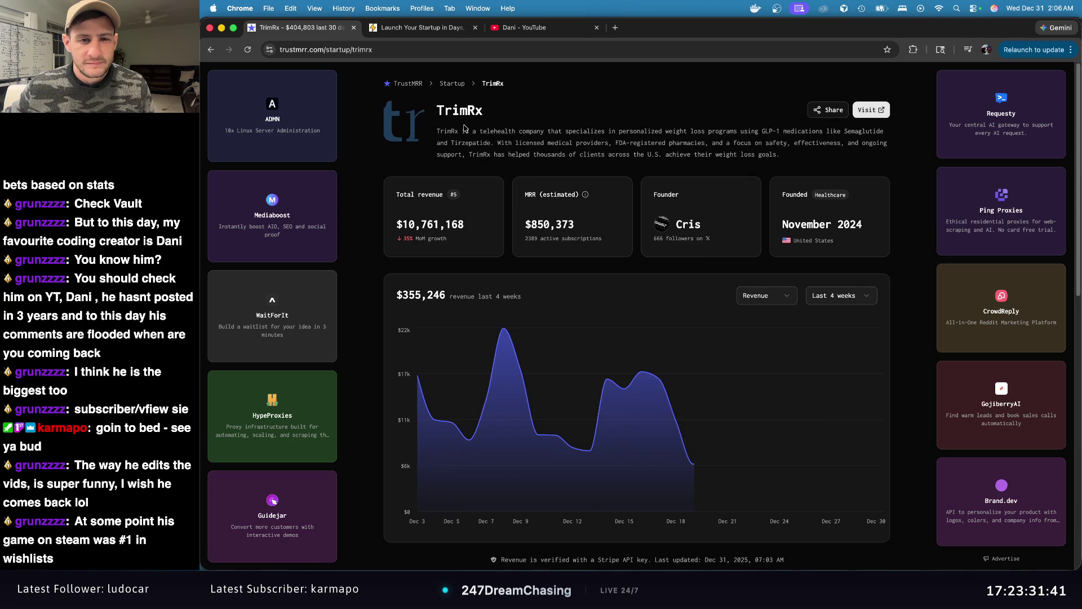
{"action": "mouse_move", "coordinate": [493, 132]}
{"action": "left_mouse_down"}
{"action": "mouse_move", "coordinate": [807, 156]}
{"action": "mouse_move", "coordinate": [417, 139]}
{"action": "mouse_move", "coordinate": [437, 133]}
{"action": "left_mouse_up"}
{"action": "left_click", "coordinate": [808, 156]}
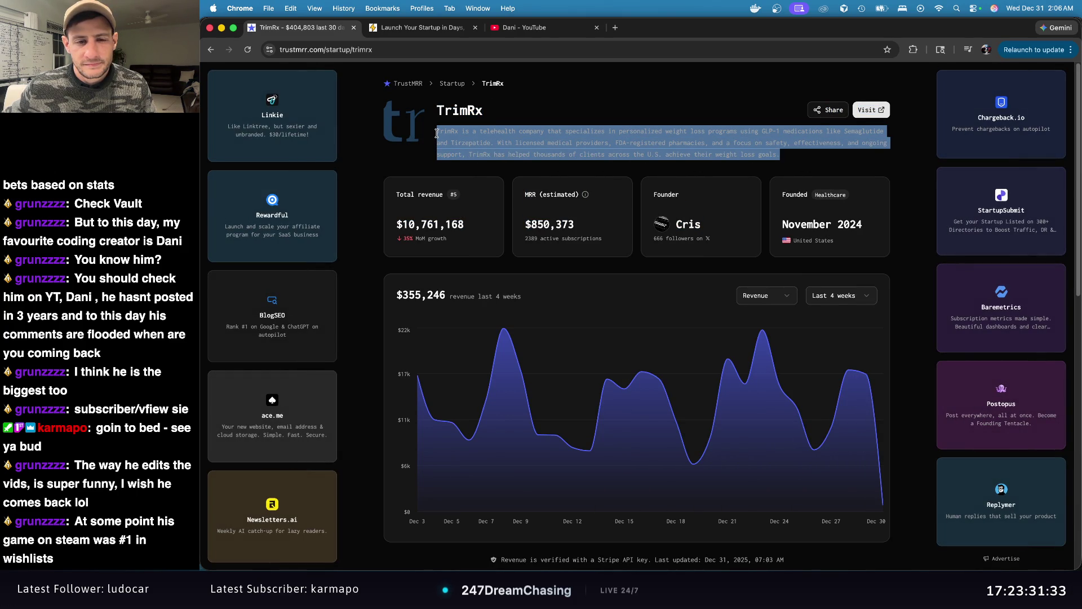
{"action": "left_click", "coordinate": [698, 228]}
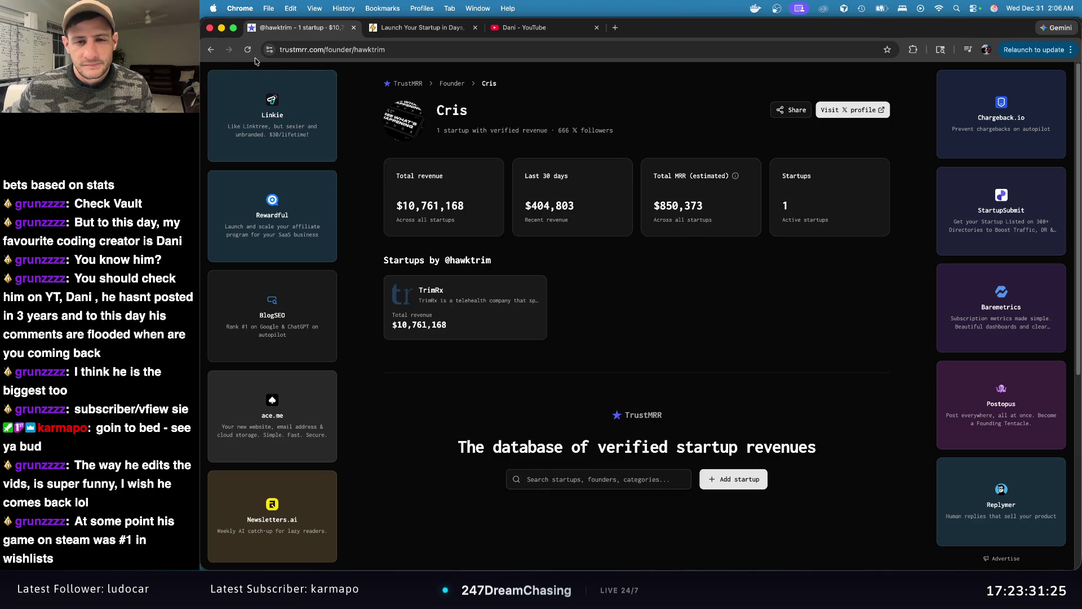
{"action": "left_click", "coordinate": [211, 50]}
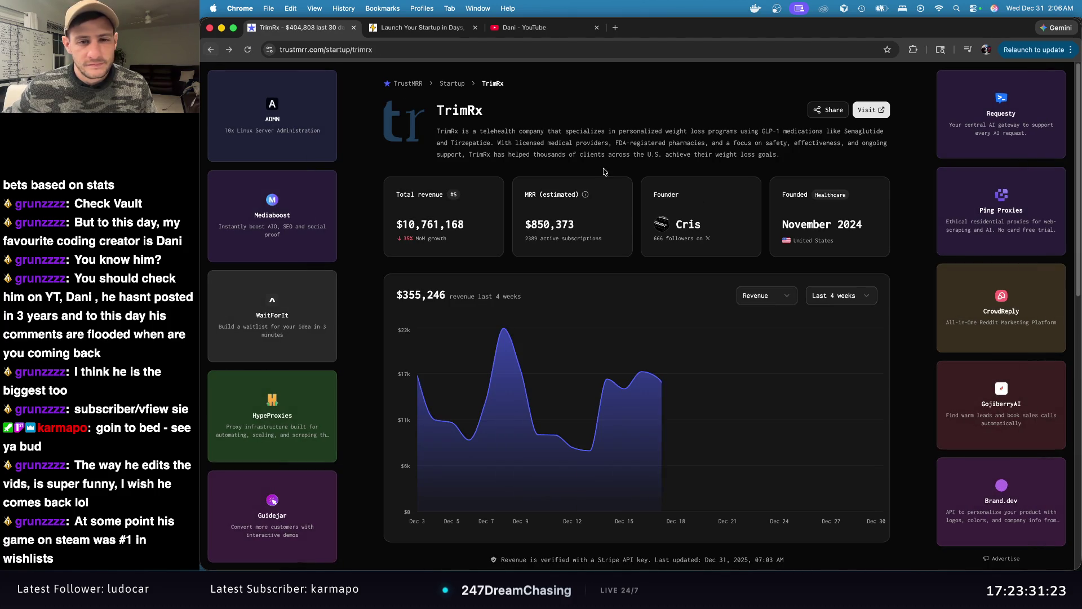
{"action": "scroll", "coordinate": [741, 244], "scroll_direction": "down", "scroll_amount": 7}
{"action": "scroll", "coordinate": [741, 244], "scroll_direction": "down", "scroll_amount": 3}
{"action": "scroll", "coordinate": [440, 63], "scroll_direction": "up", "scroll_amount": 4}
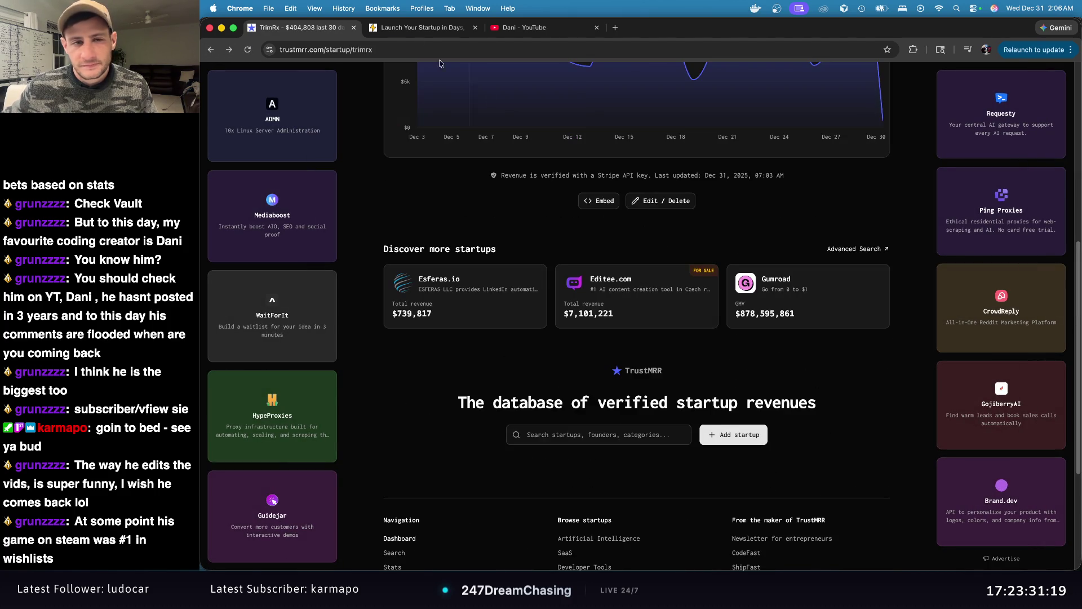
Step: Close the TrimRx and ShipFast pages and minimize Chrome
{"action": "left_click", "coordinate": [354, 28]}
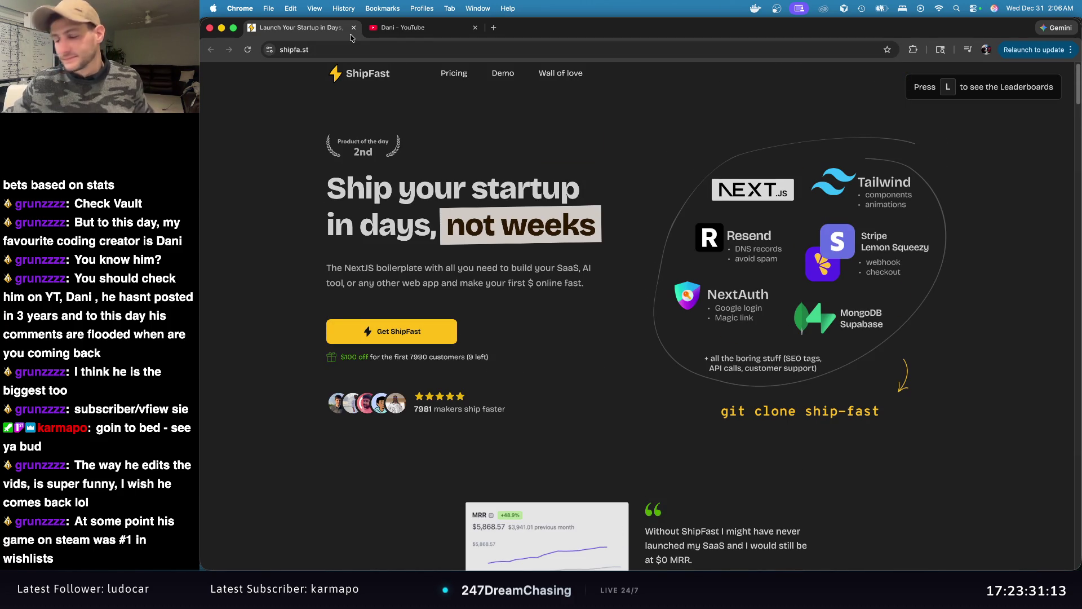
{"action": "left_click", "coordinate": [353, 29]}
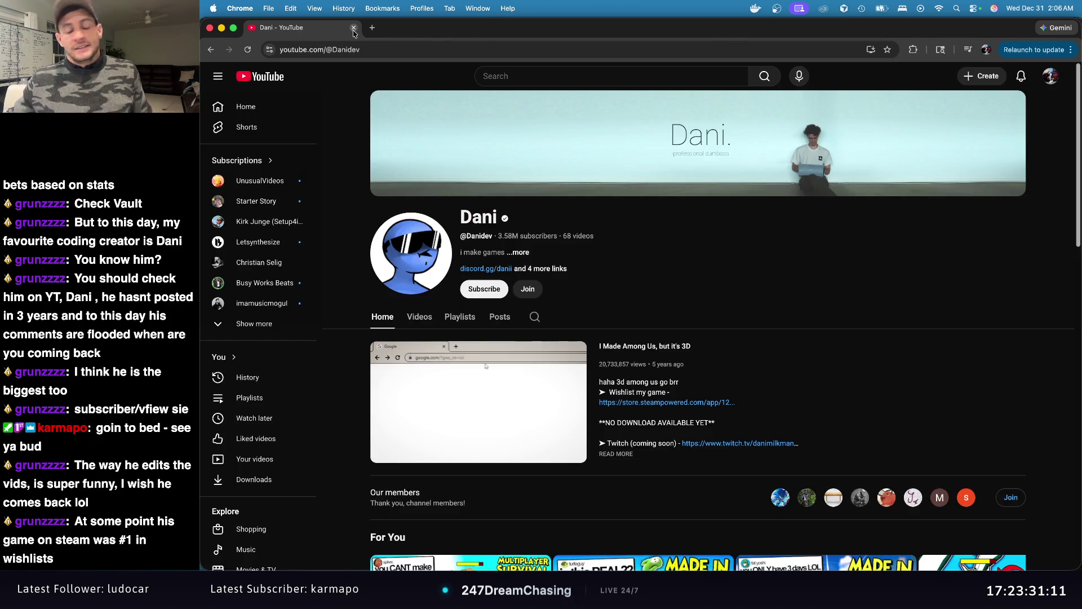
{"action": "left_click", "coordinate": [221, 27]}
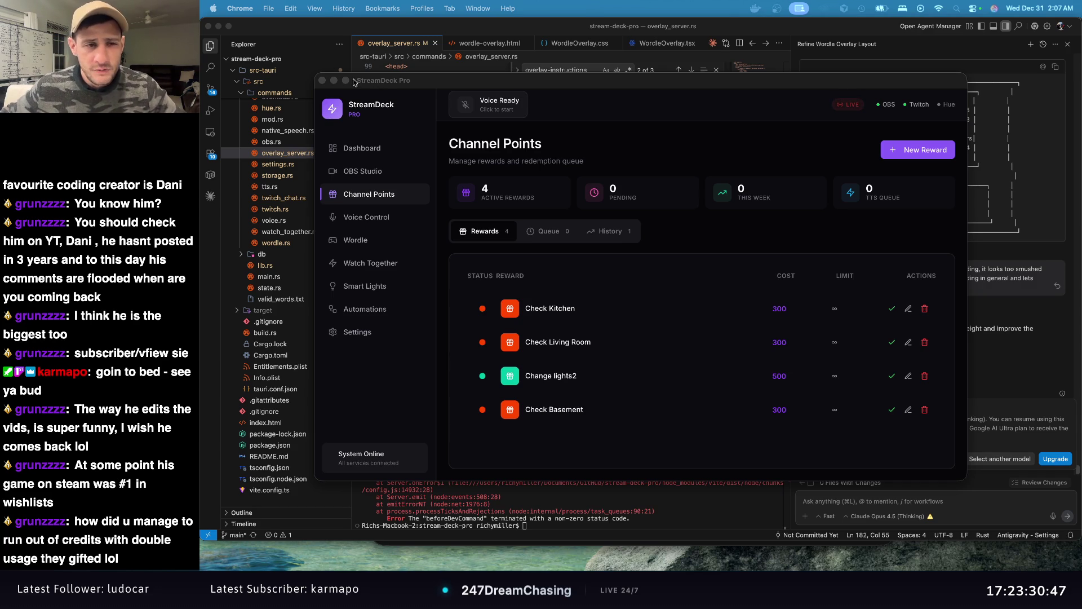
Step: Minimize StreamDeck Pro and show the Claude Code chat beside overlay_server.rs
{"action": "left_click", "coordinate": [335, 81]}
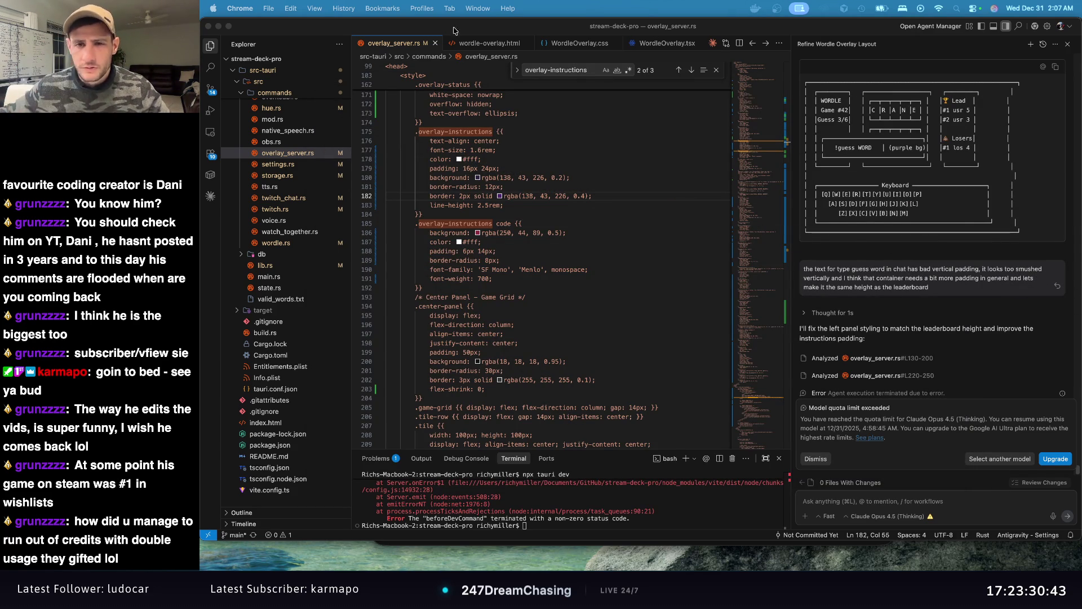
{"action": "left_click", "coordinate": [211, 197]}
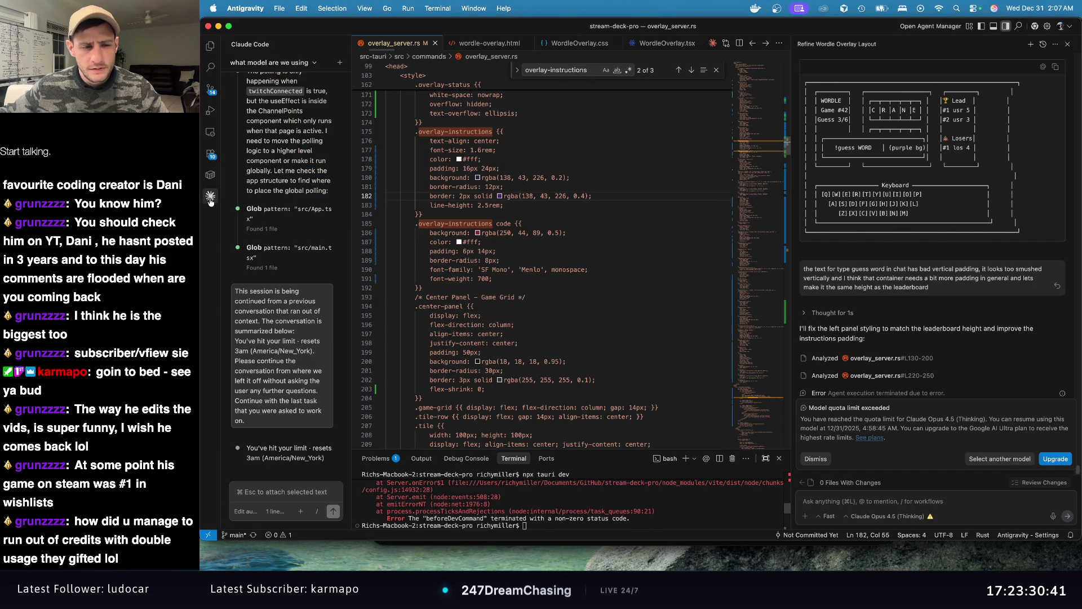
Step: Widen the Claude Code chat panel by dragging its edge to the right
{"action": "mouse_move", "coordinate": [351, 242]}
{"action": "left_mouse_down"}
{"action": "mouse_move", "coordinate": [496, 237]}
{"action": "mouse_move", "coordinate": [483, 236]}
{"action": "left_mouse_up"}
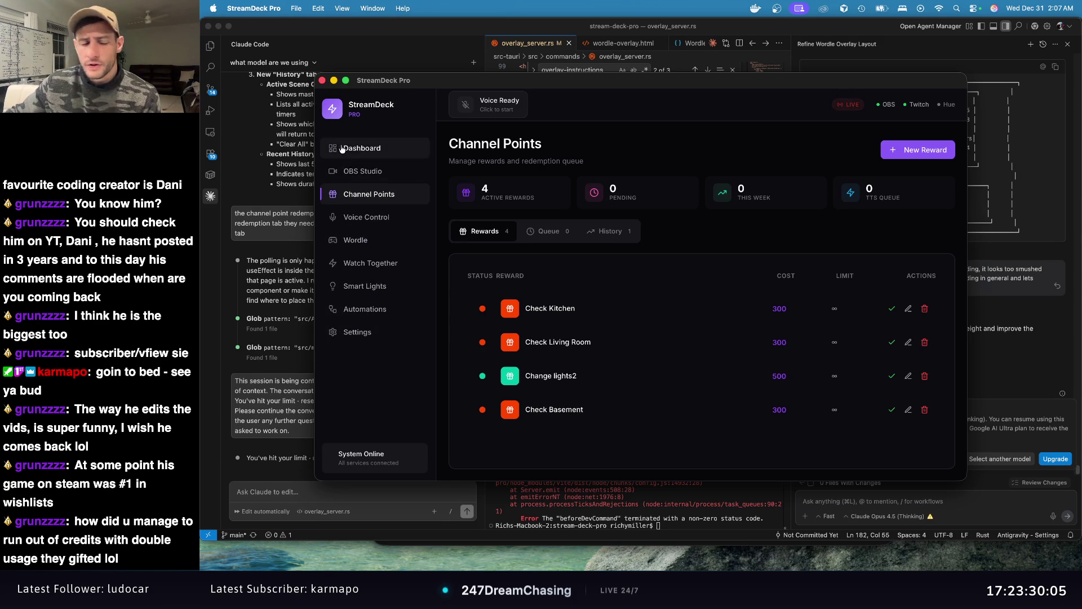
Step: Visit Voice Control, Wordle, Watch Together, Channel Points, Smart Lights, Automations and OBS Studio, ending on Settings
{"action": "left_click", "coordinate": [377, 228]}
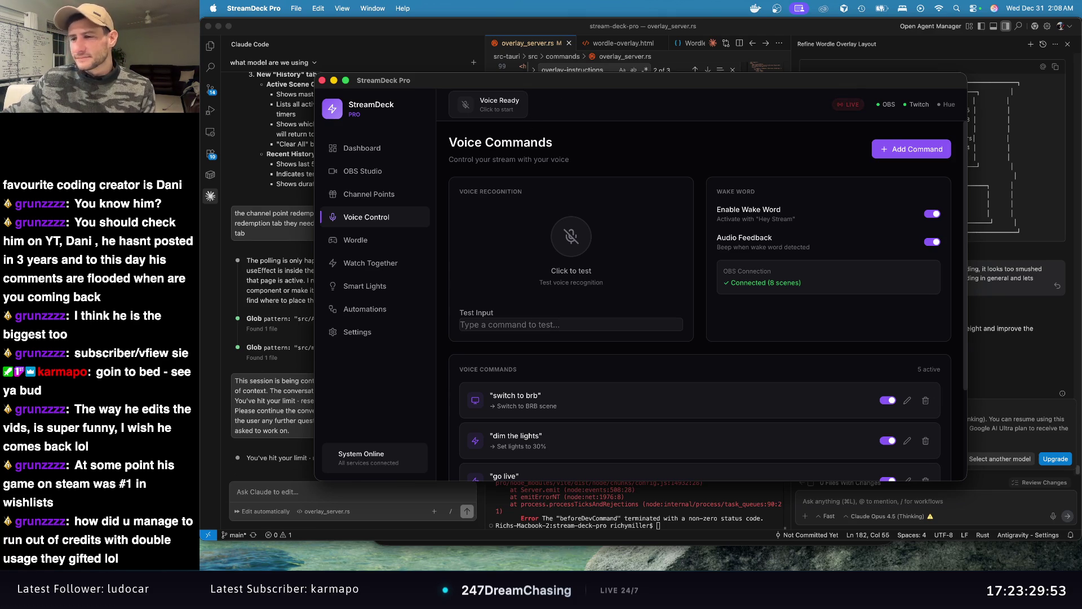
{"action": "left_click", "coordinate": [368, 241]}
{"action": "left_click", "coordinate": [383, 263]}
{"action": "left_click", "coordinate": [384, 194]}
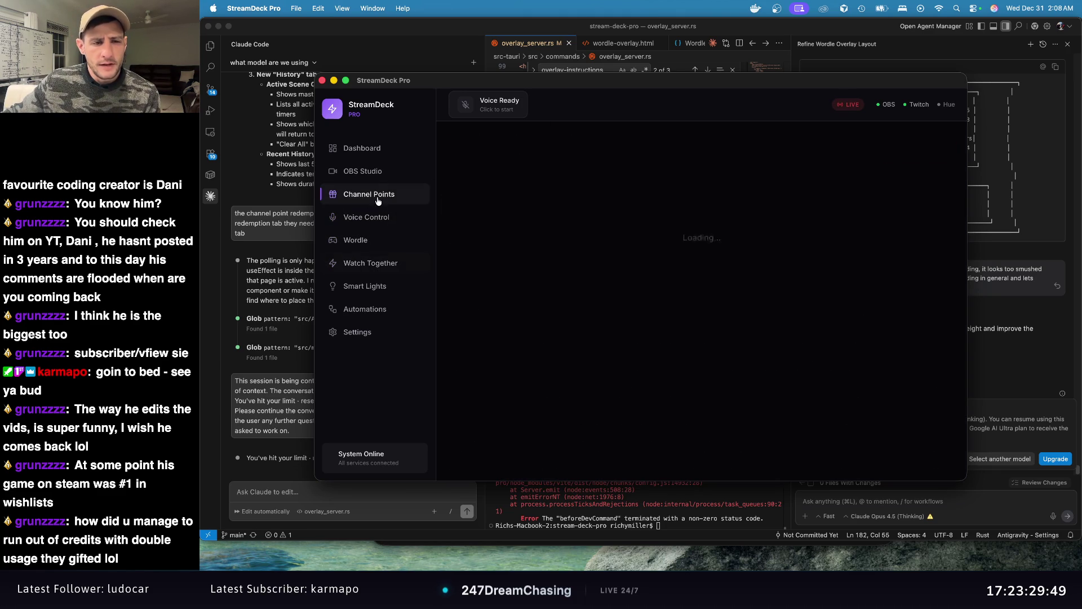
{"action": "left_click", "coordinate": [383, 287]}
{"action": "left_click", "coordinate": [385, 310]}
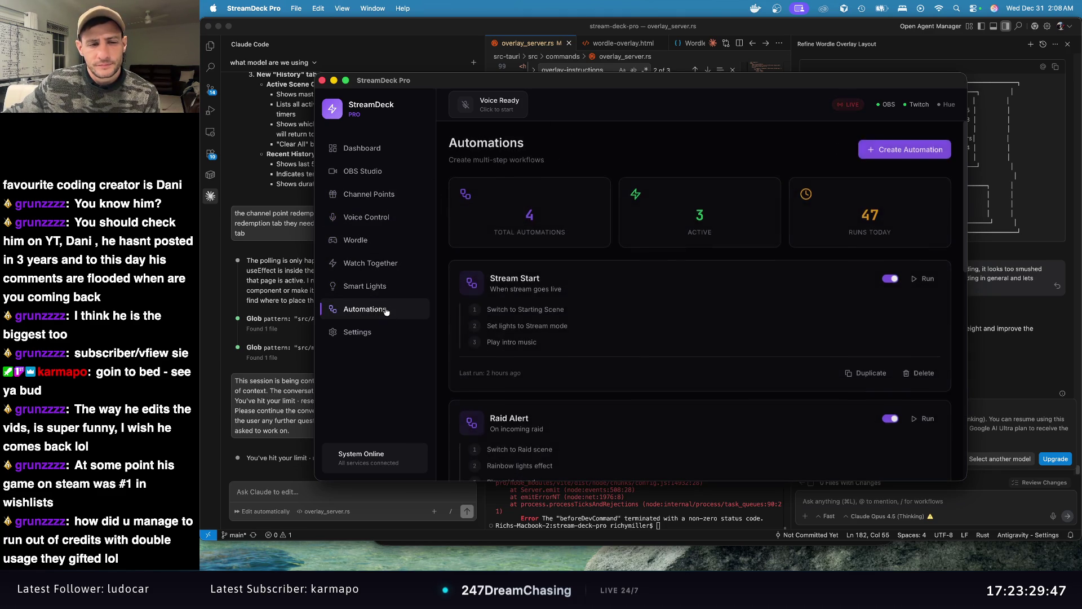
{"action": "left_click", "coordinate": [383, 170]}
{"action": "left_click", "coordinate": [388, 332]}
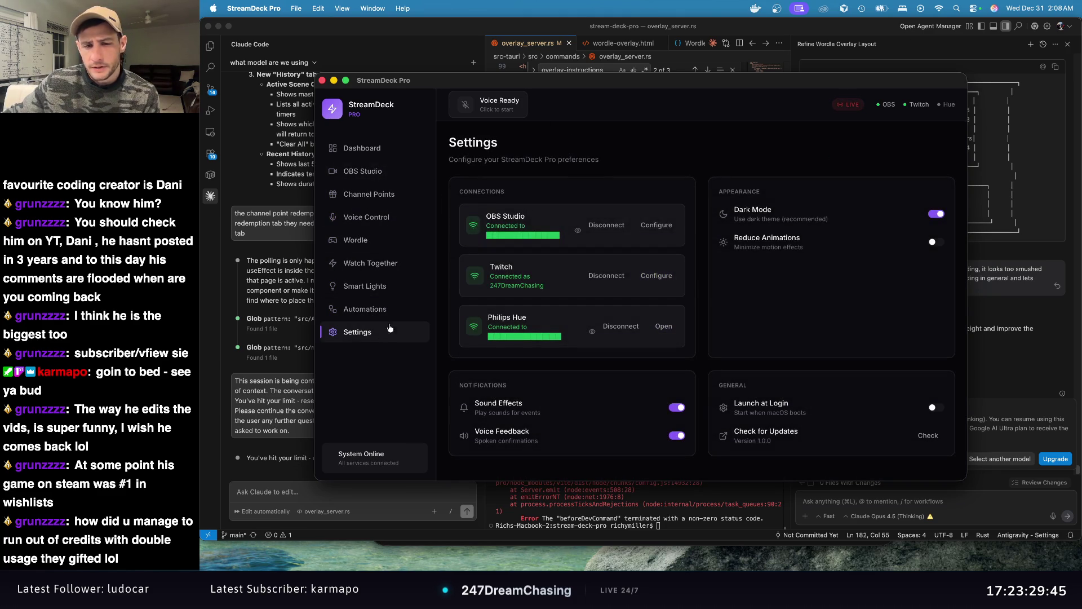
{"action": "left_click", "coordinate": [384, 309]}
{"action": "left_click", "coordinate": [384, 331]}
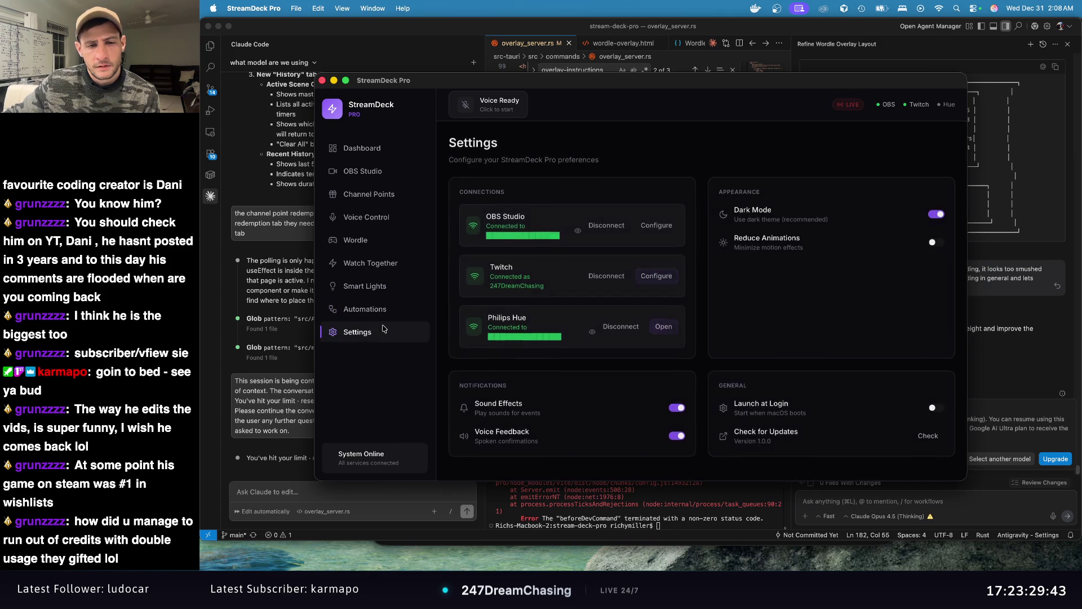
Step: Look over the stream dashboard and its StreamDeck PRO title, then go to Channel Points
{"action": "left_click", "coordinate": [368, 149]}
{"action": "scroll", "coordinate": [563, 235], "scroll_direction": "down", "scroll_amount": 3}
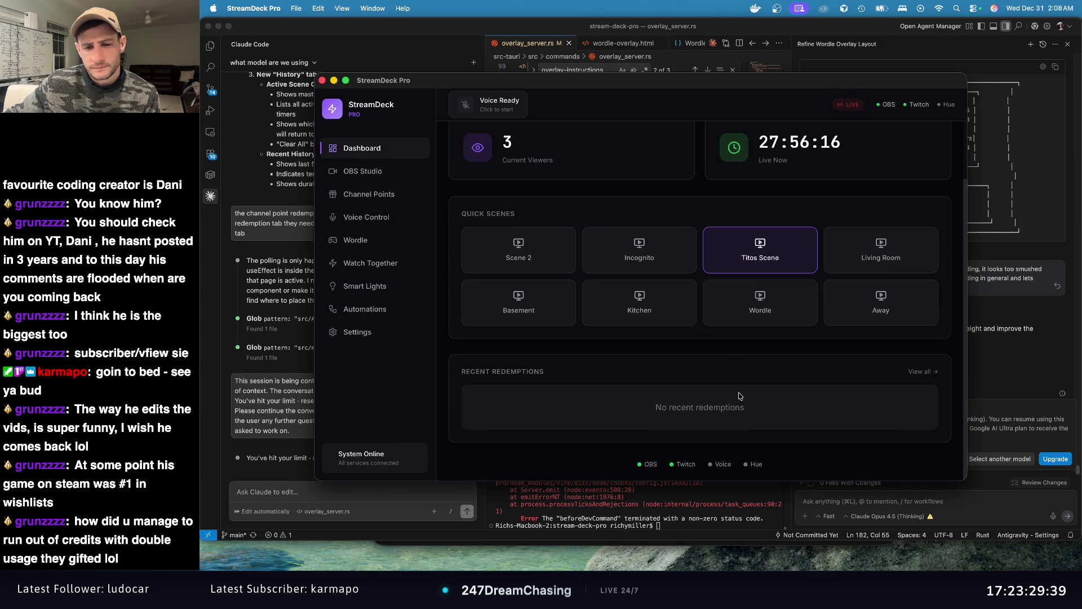
{"action": "scroll", "coordinate": [818, 238], "scroll_direction": "up", "scroll_amount": 3}
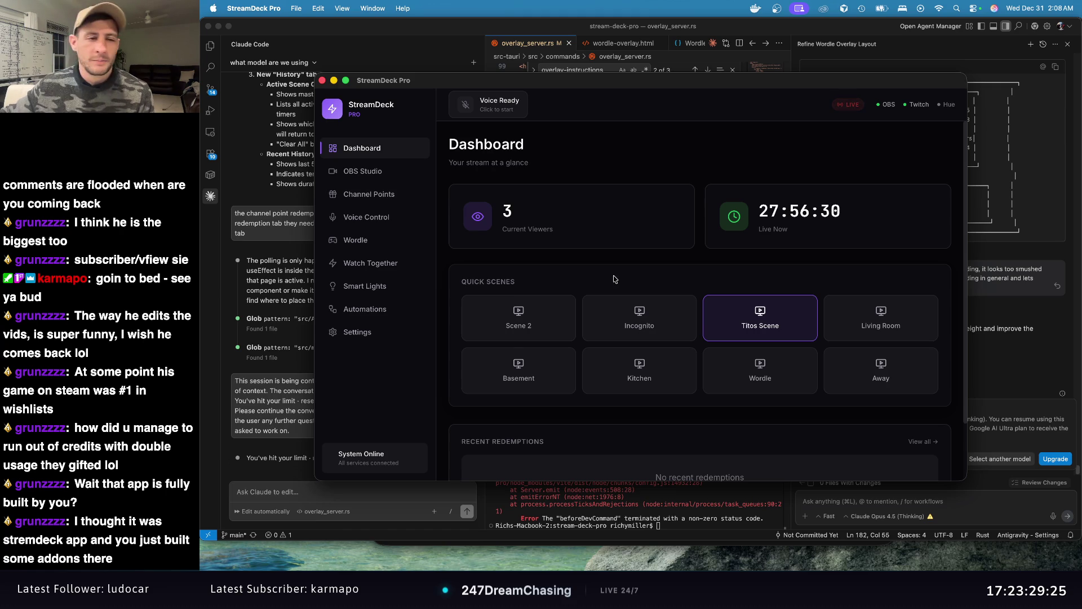
{"action": "left_click_drag", "start_coordinate": [354, 104], "coordinate": [409, 114]}
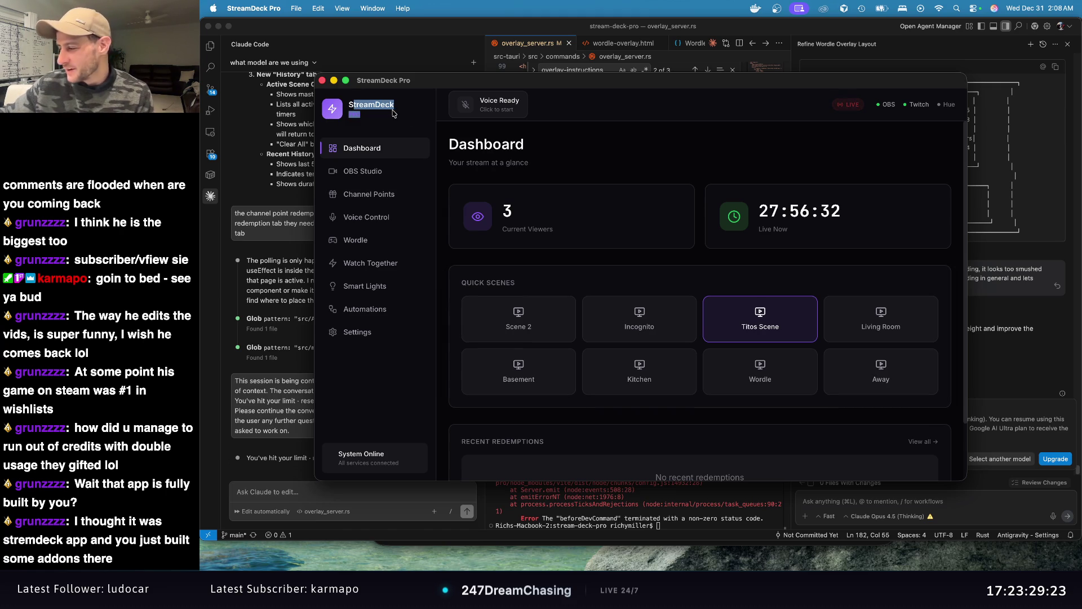
{"action": "left_click", "coordinate": [391, 113]}
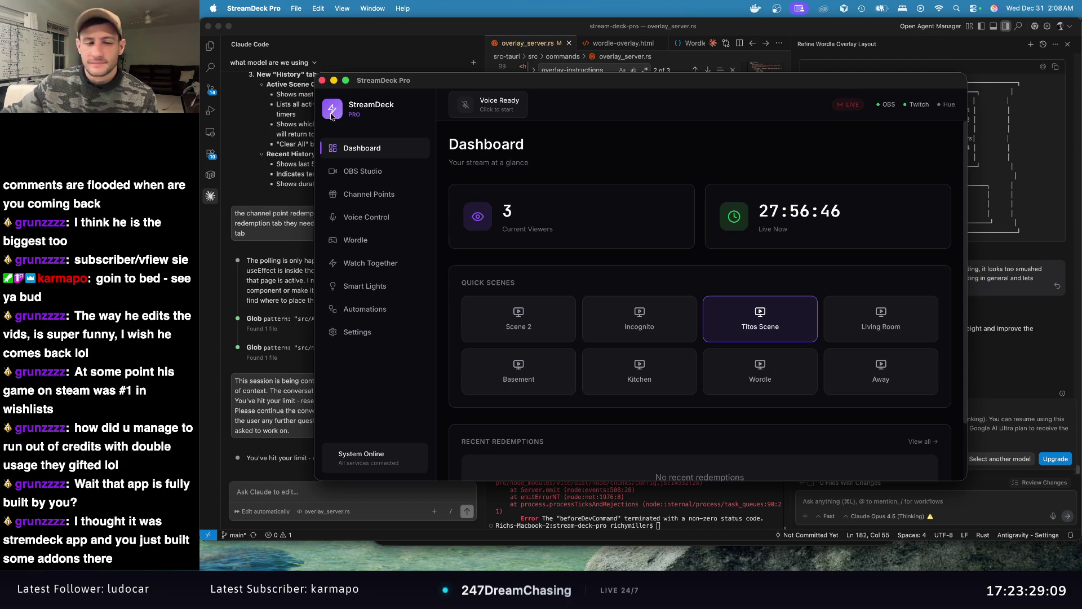
{"action": "left_click", "coordinate": [389, 194]}
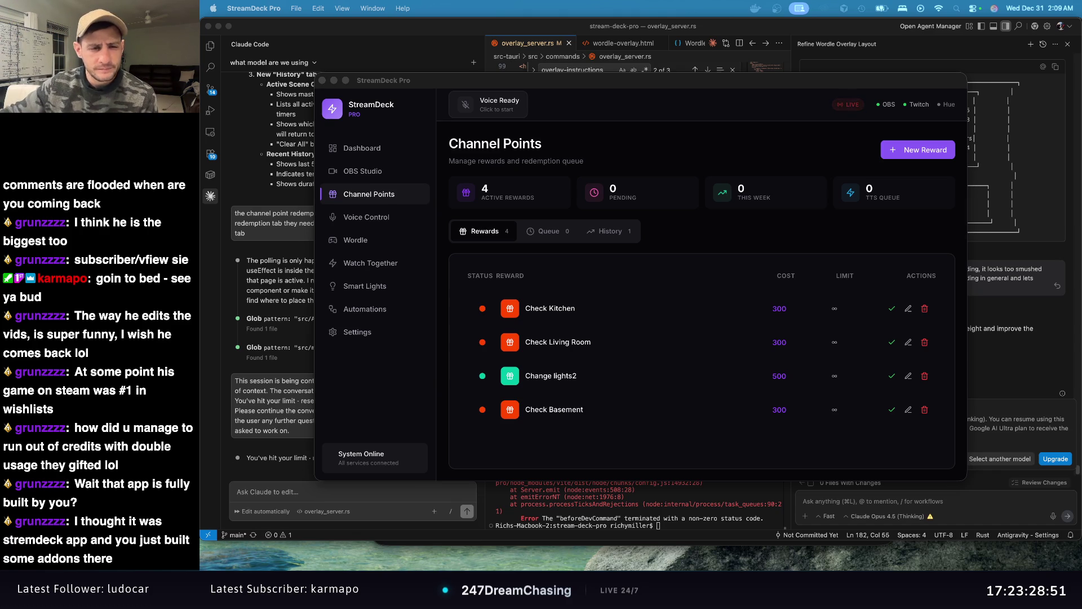
Step: View the Wordle for Chat page and the Watch Together video queue
{"action": "left_click", "coordinate": [361, 240]}
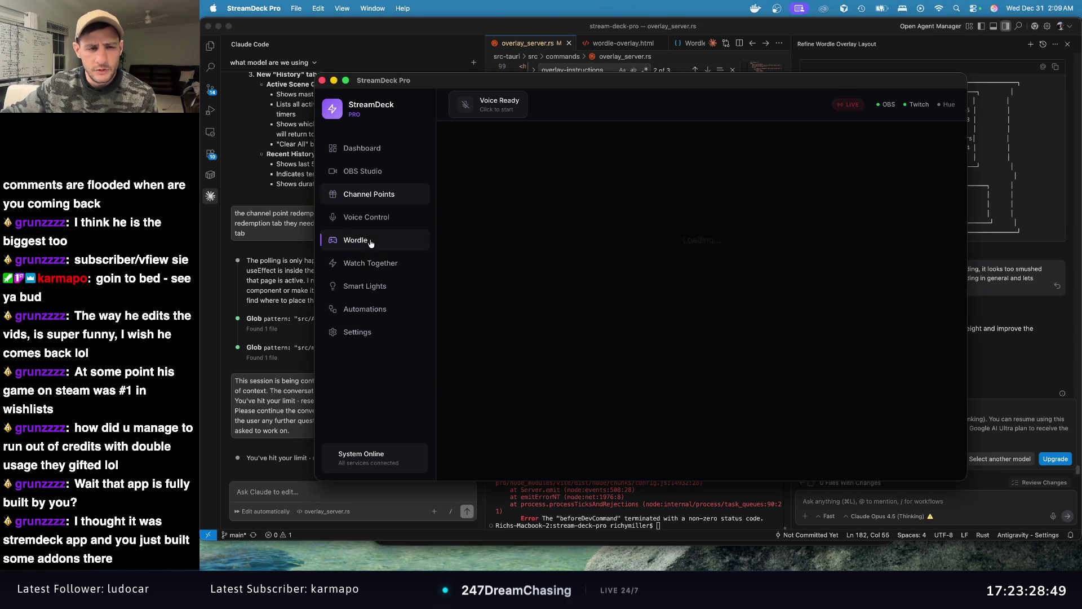
{"action": "left_click", "coordinate": [396, 271]}
{"action": "scroll", "coordinate": [609, 279], "scroll_direction": "down", "scroll_amount": 3}
{"action": "scroll", "coordinate": [619, 271], "scroll_direction": "up", "scroll_amount": 3}
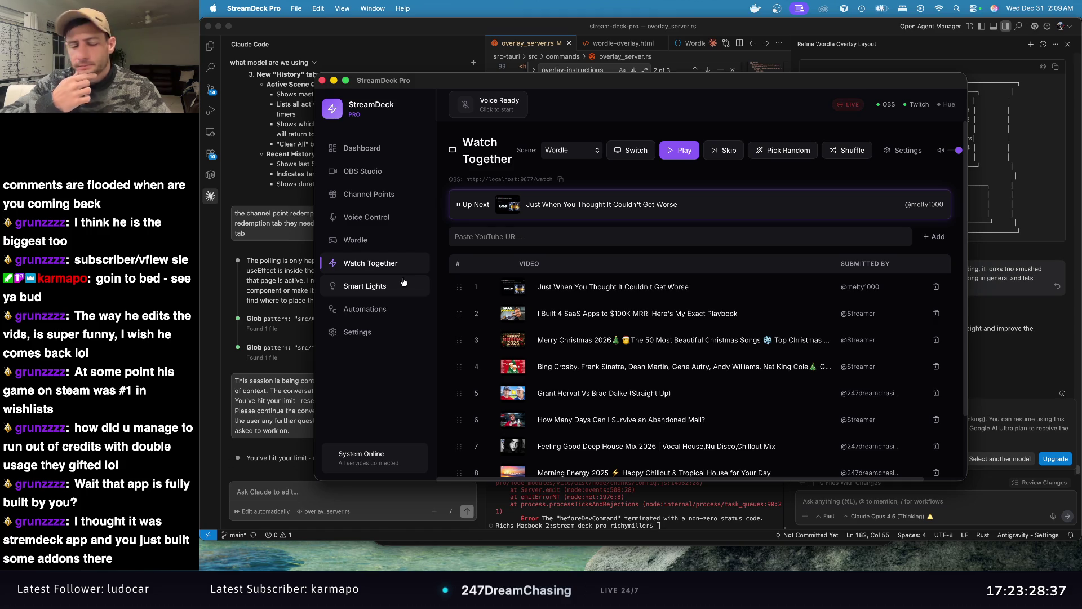
Step: Scroll through the OBS Studio stream controls, then bring Antigravity back to the front
{"action": "left_click", "coordinate": [362, 171]}
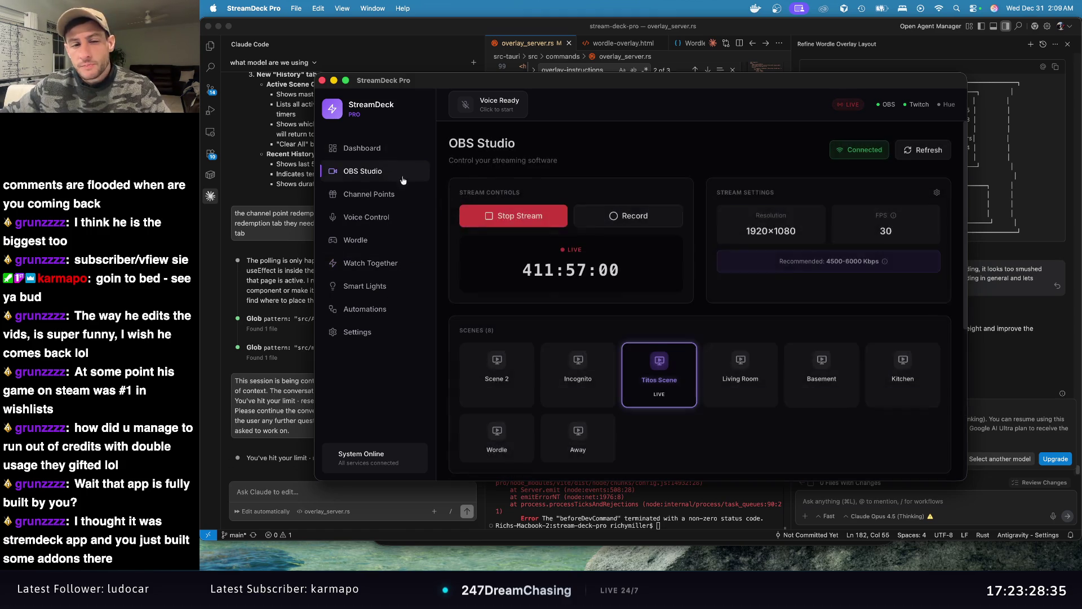
{"action": "scroll", "coordinate": [673, 340], "scroll_direction": "down", "scroll_amount": 5}
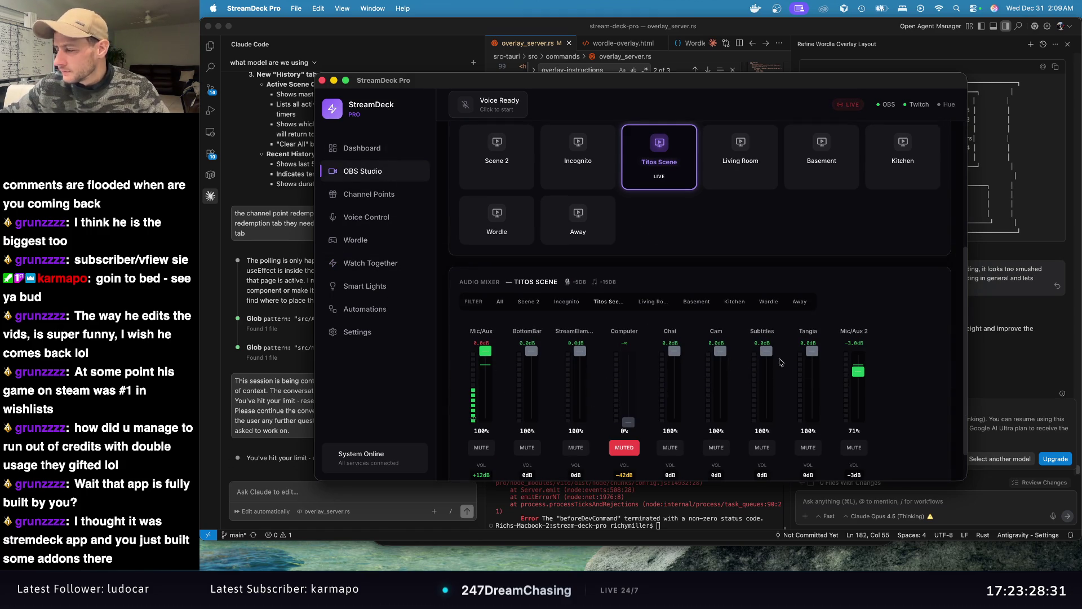
{"action": "scroll", "coordinate": [907, 346], "scroll_direction": "up", "scroll_amount": 5}
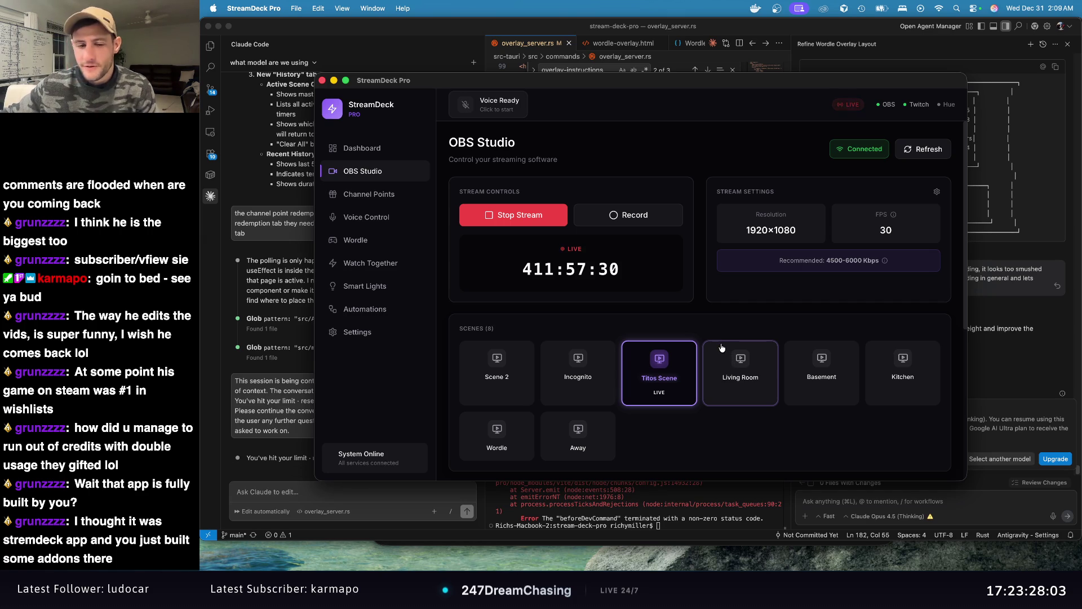
{"action": "scroll", "coordinate": [725, 332], "scroll_direction": "down", "scroll_amount": 5}
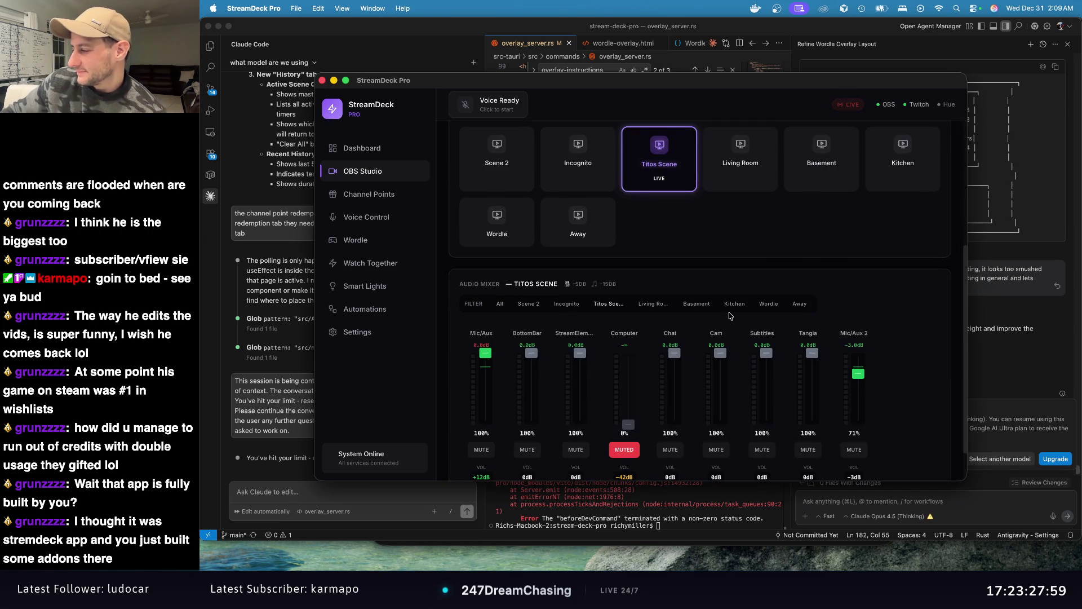
{"action": "scroll", "coordinate": [729, 316], "scroll_direction": "up", "scroll_amount": 5}
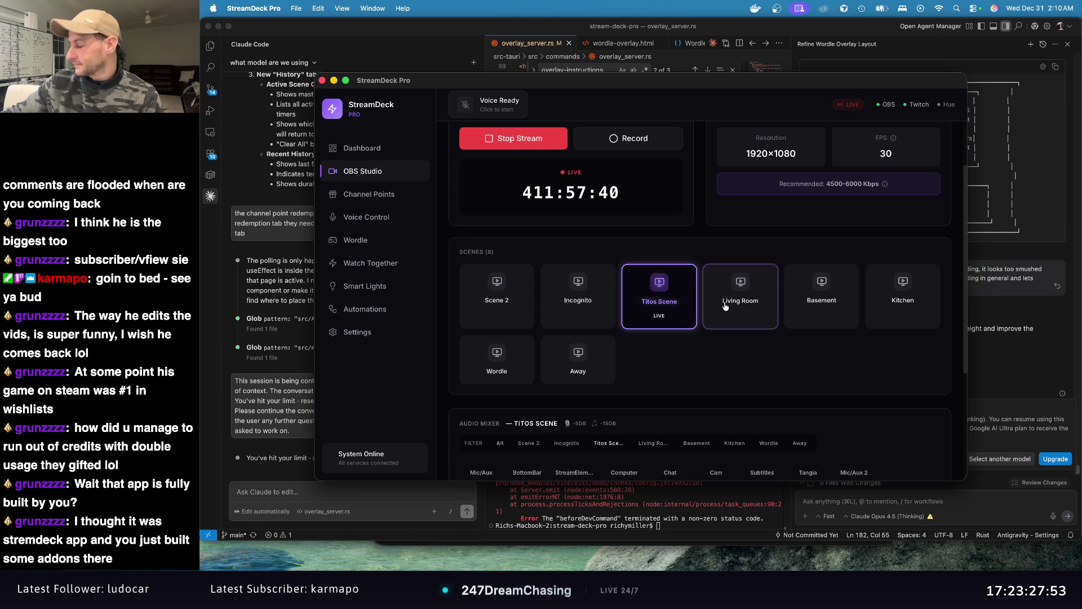
{"action": "left_click", "coordinate": [645, 309]}
{"action": "left_click", "coordinate": [732, 511]}
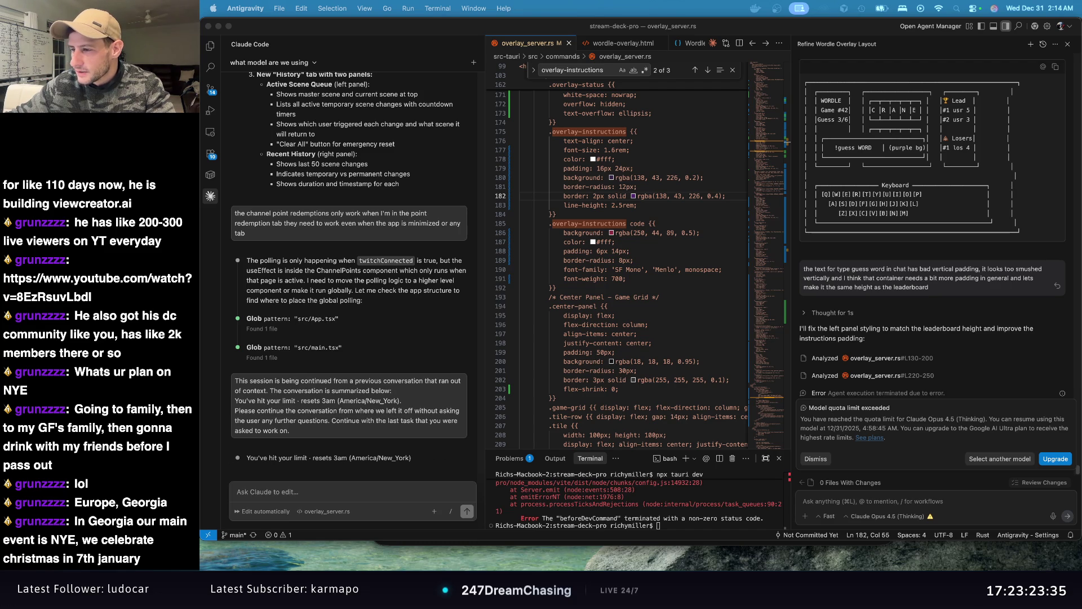
Step: Switch from Antigravity to Chrome with Cmd+Tab to show the ThoughtCo Georgia article
{"action": "key", "text": "super+Tab"}
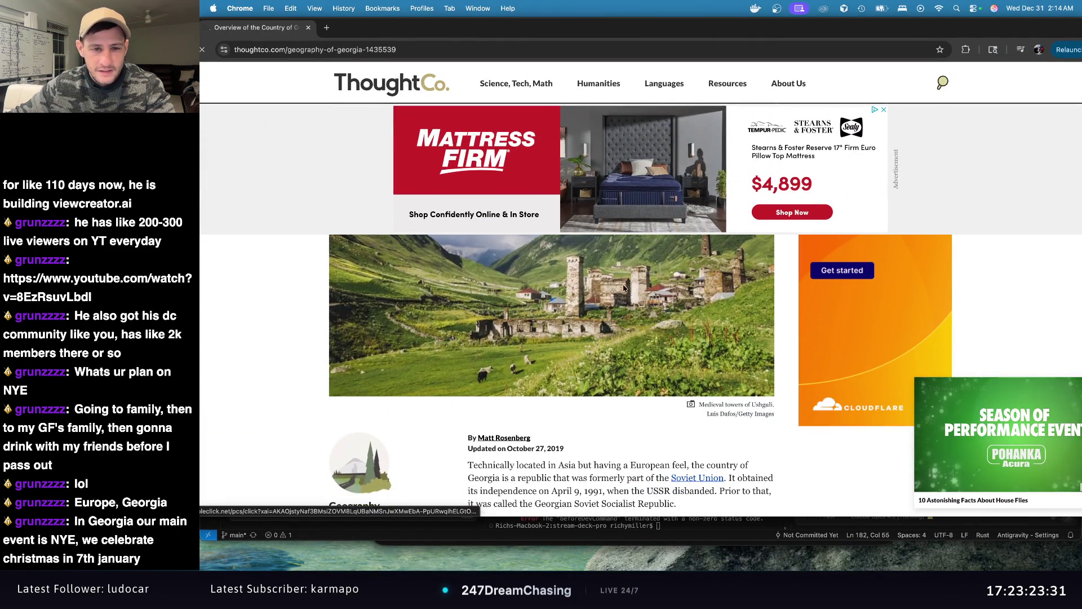
Step: Scroll the ThoughtCo Georgia article, then take the browser out of full screen
{"action": "scroll", "coordinate": [642, 271], "scroll_direction": "down", "scroll_amount": 15}
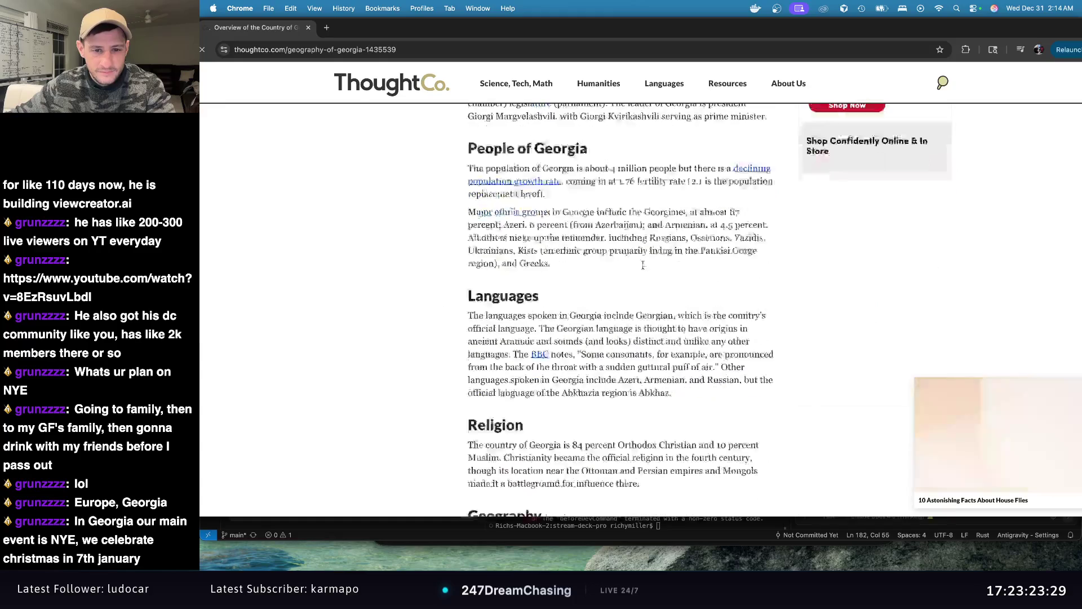
{"action": "scroll", "coordinate": [648, 259], "scroll_direction": "up", "scroll_amount": 12}
{"action": "scroll", "coordinate": [648, 259], "scroll_direction": "up", "scroll_amount": 3}
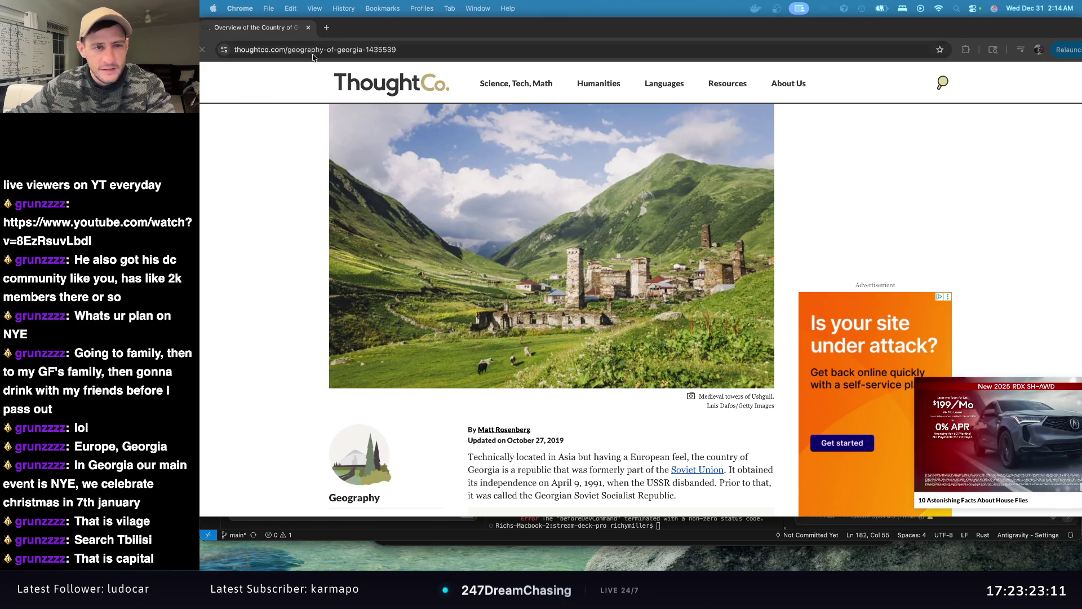
{"action": "left_click", "coordinate": [233, 27]}
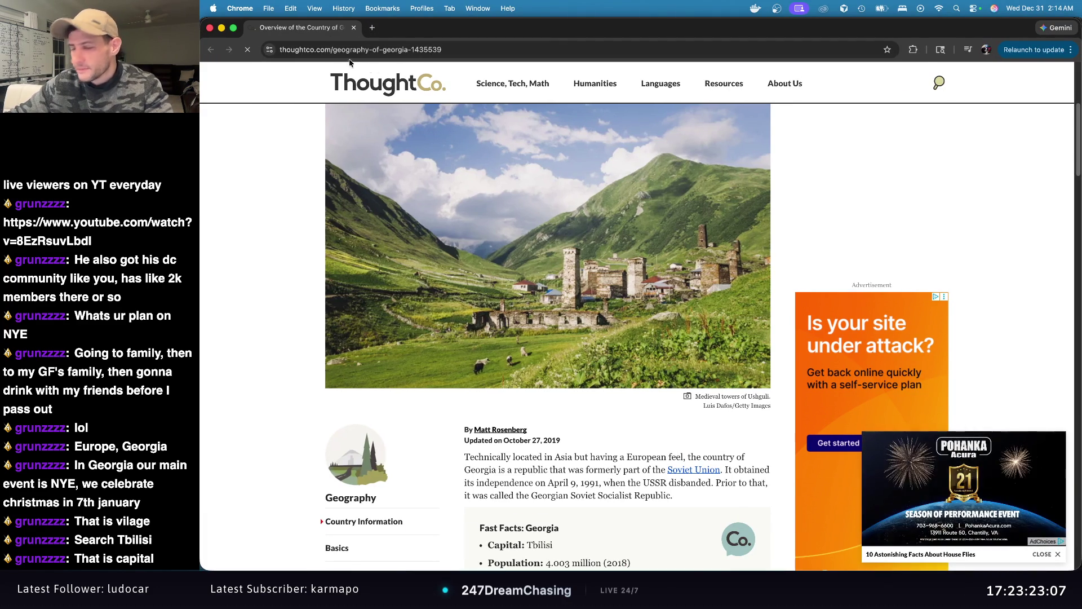
Step: Search Google for 'tbilisi' and switch to image results
{"action": "left_click", "coordinate": [381, 49]}
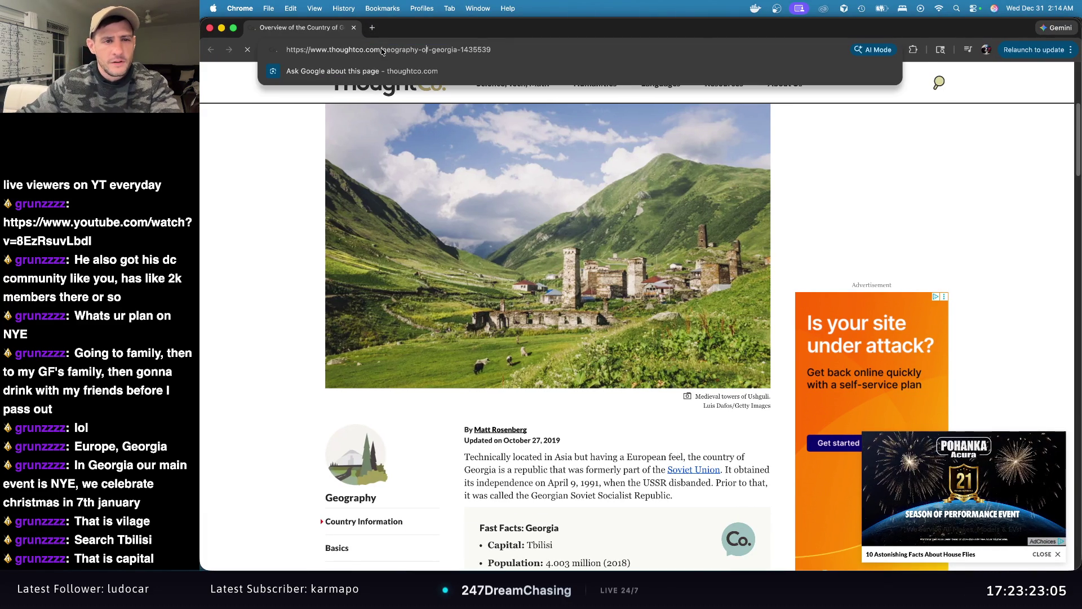
{"action": "key", "text": "super+a"}
{"action": "type", "text": "tbilisi"}
{"action": "key", "text": "Return"}
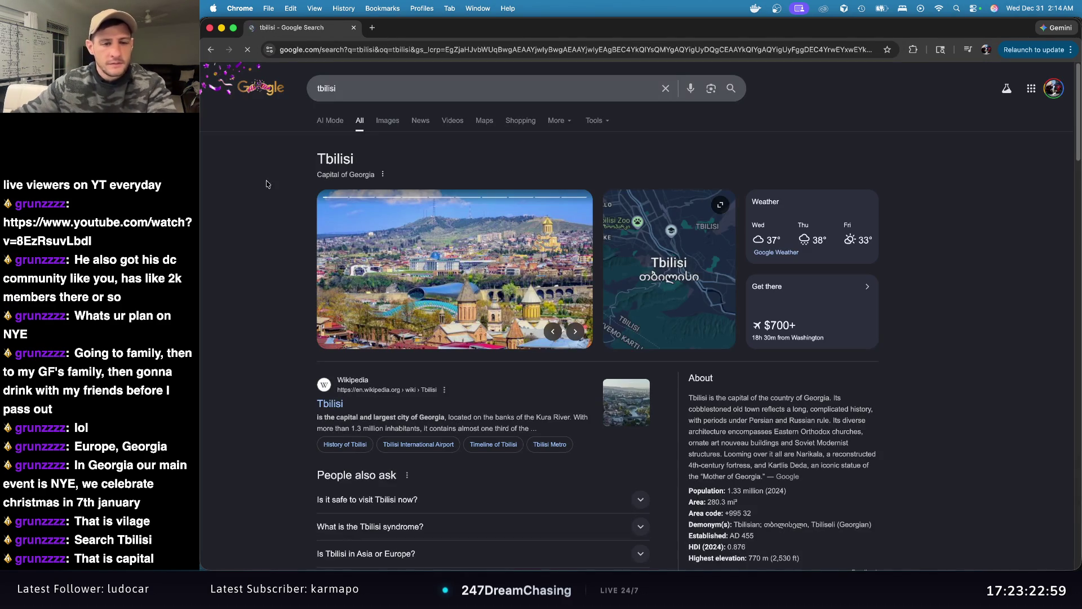
{"action": "left_click", "coordinate": [388, 121]}
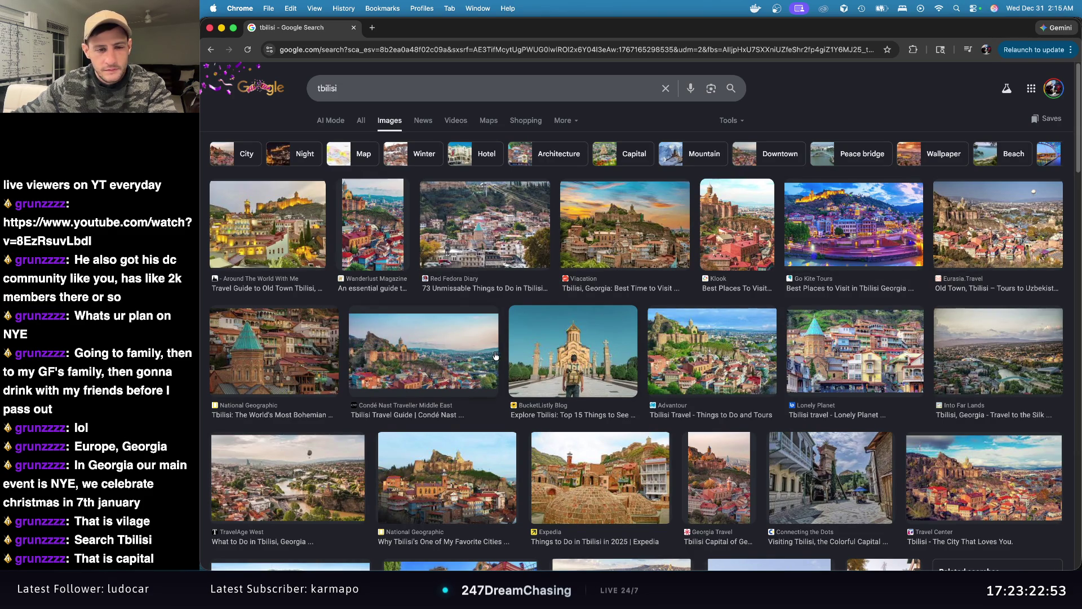
Step: Preview the old town, Klook, Expedia bathhouses, Travel Center and Connecting the Dots Tbilisi photos
{"action": "left_click", "coordinate": [290, 230]}
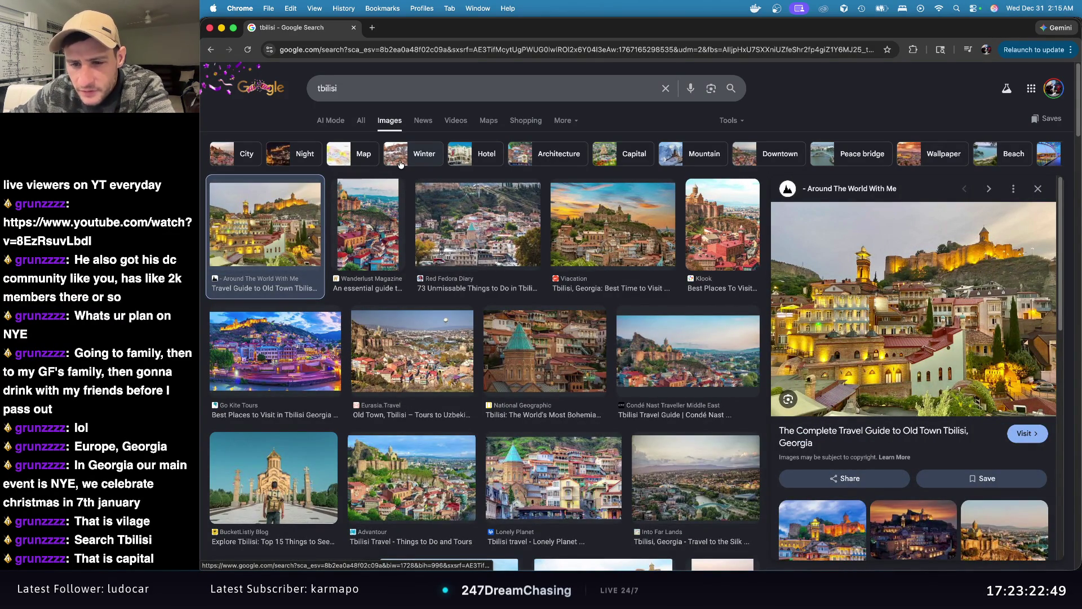
{"action": "left_click", "coordinate": [713, 244]}
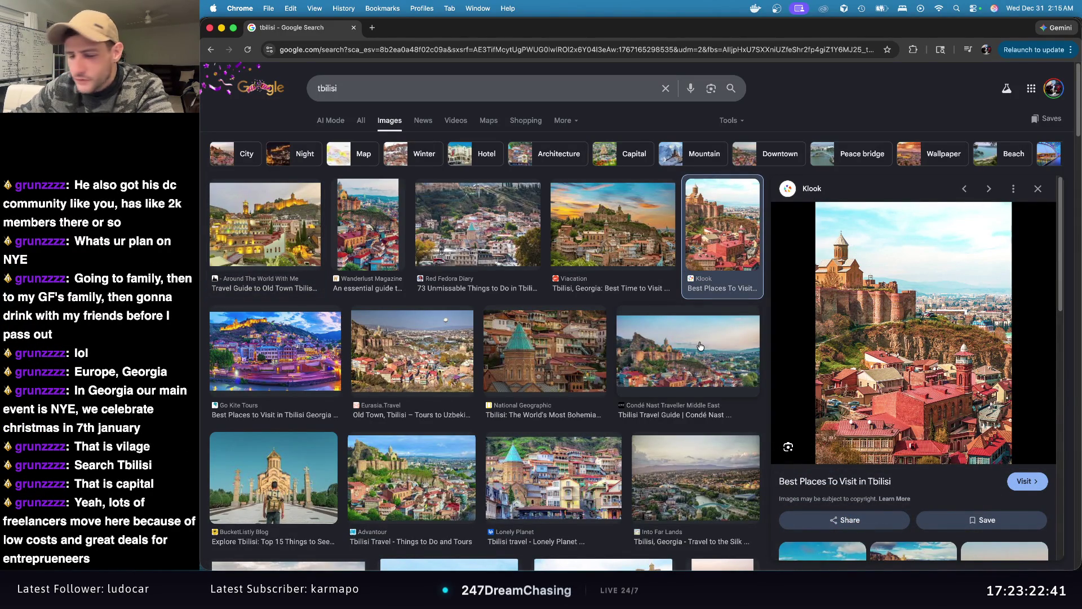
{"action": "scroll", "coordinate": [643, 375], "scroll_direction": "down", "scroll_amount": 5}
{"action": "left_click", "coordinate": [643, 363]}
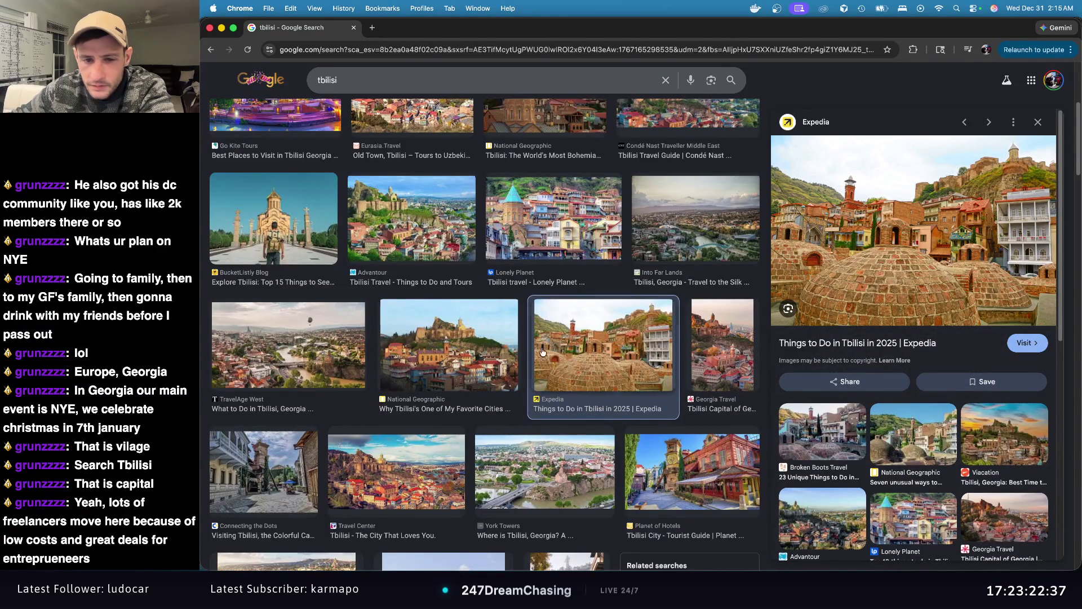
{"action": "scroll", "coordinate": [433, 397], "scroll_direction": "down", "scroll_amount": 2}
{"action": "left_click", "coordinate": [433, 397]}
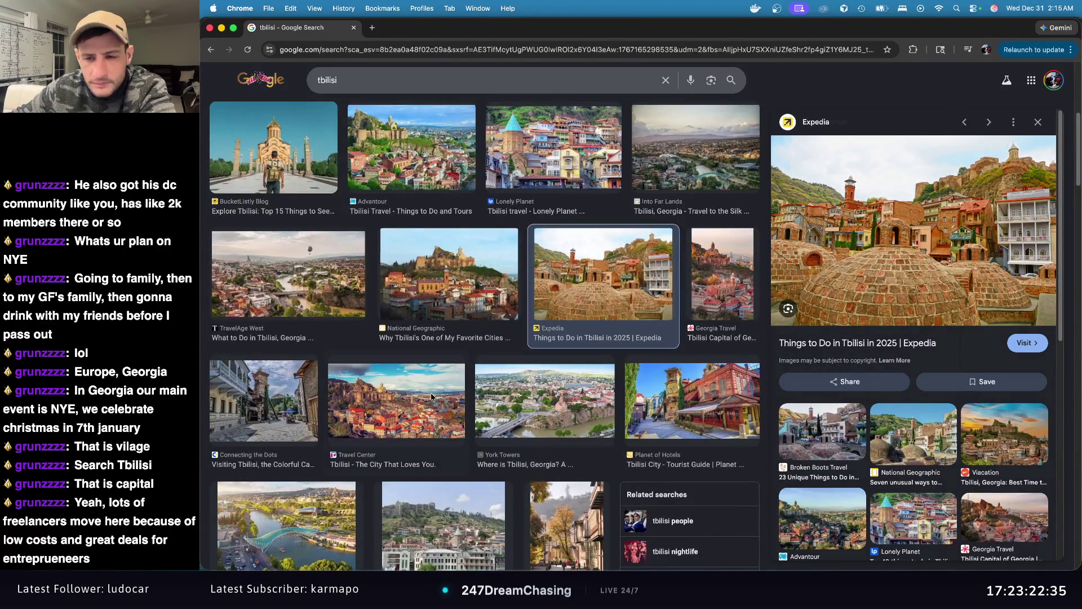
{"action": "left_click", "coordinate": [292, 399]}
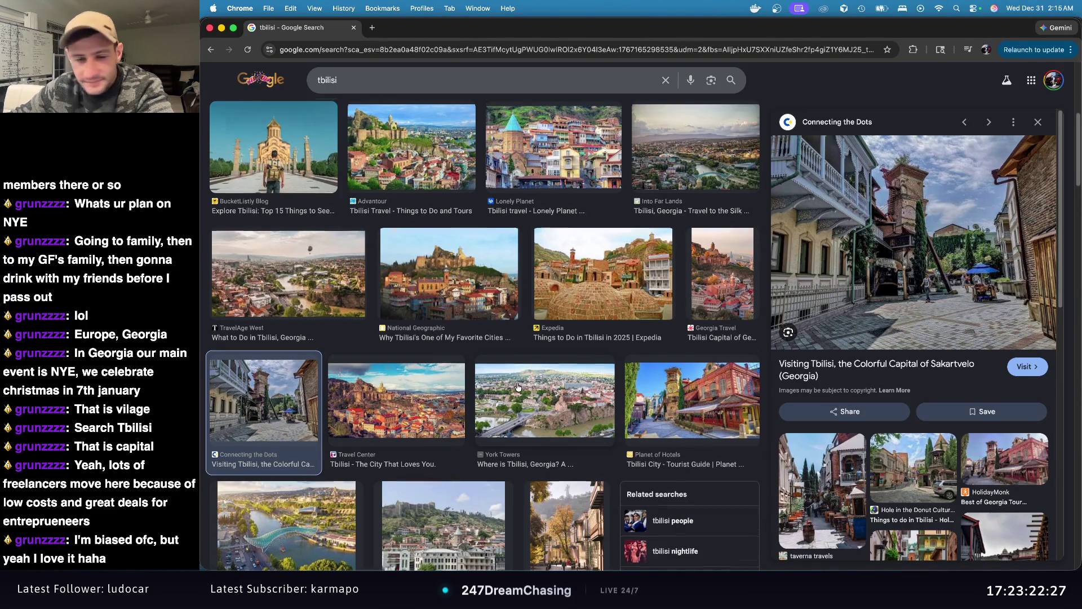
Step: Preview the Conde Nast autumn street, Hit the Road Ket red-dress and The Discoveries Of clock photos
{"action": "scroll", "coordinate": [457, 386], "scroll_direction": "down", "scroll_amount": 3}
{"action": "left_click", "coordinate": [561, 367]}
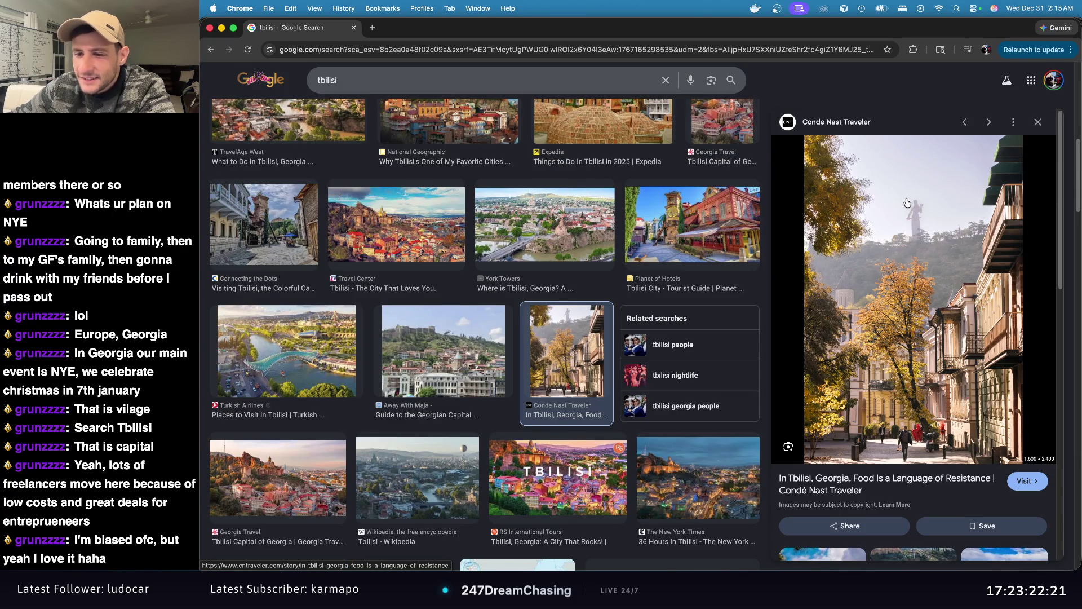
{"action": "scroll", "coordinate": [642, 337], "scroll_direction": "down", "scroll_amount": 4}
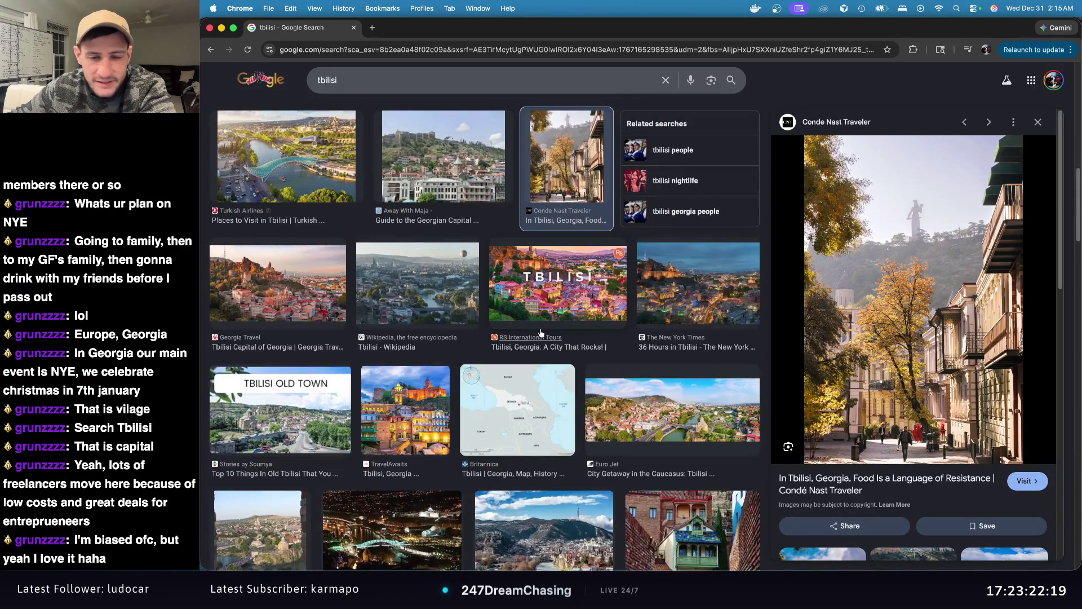
{"action": "scroll", "coordinate": [630, 328], "scroll_direction": "down", "scroll_amount": 2}
{"action": "scroll", "coordinate": [620, 324], "scroll_direction": "down", "scroll_amount": 5}
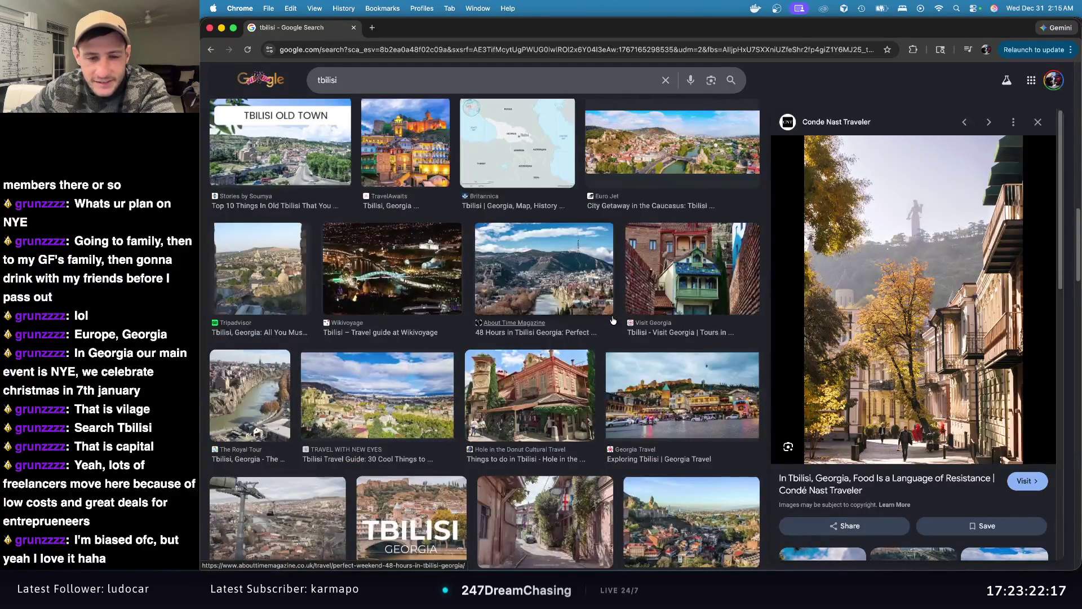
{"action": "scroll", "coordinate": [613, 319], "scroll_direction": "down", "scroll_amount": 4}
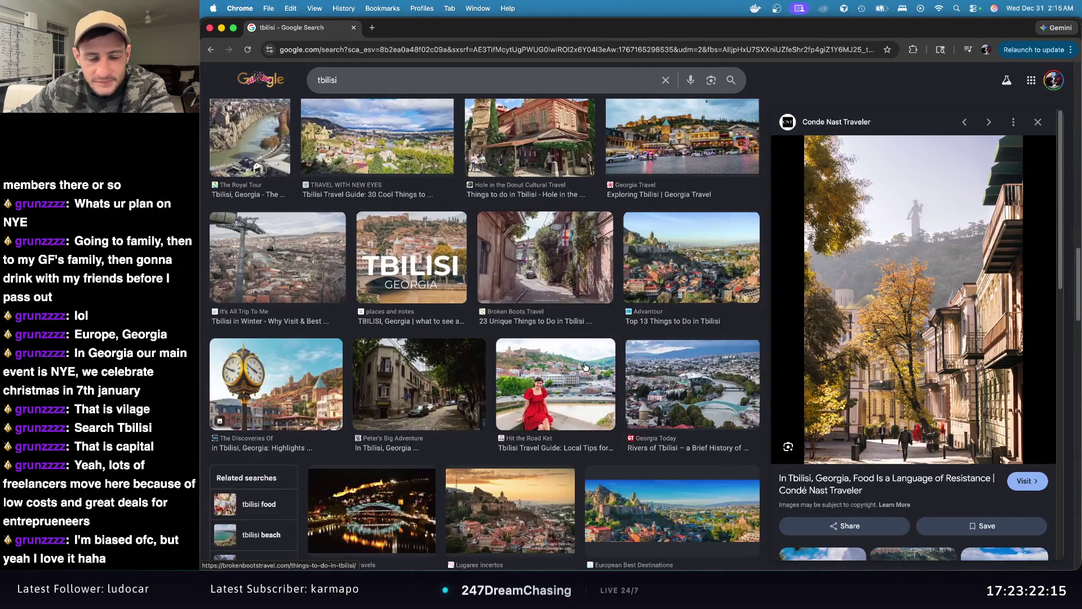
{"action": "scroll", "coordinate": [611, 377], "scroll_direction": "down", "scroll_amount": 2}
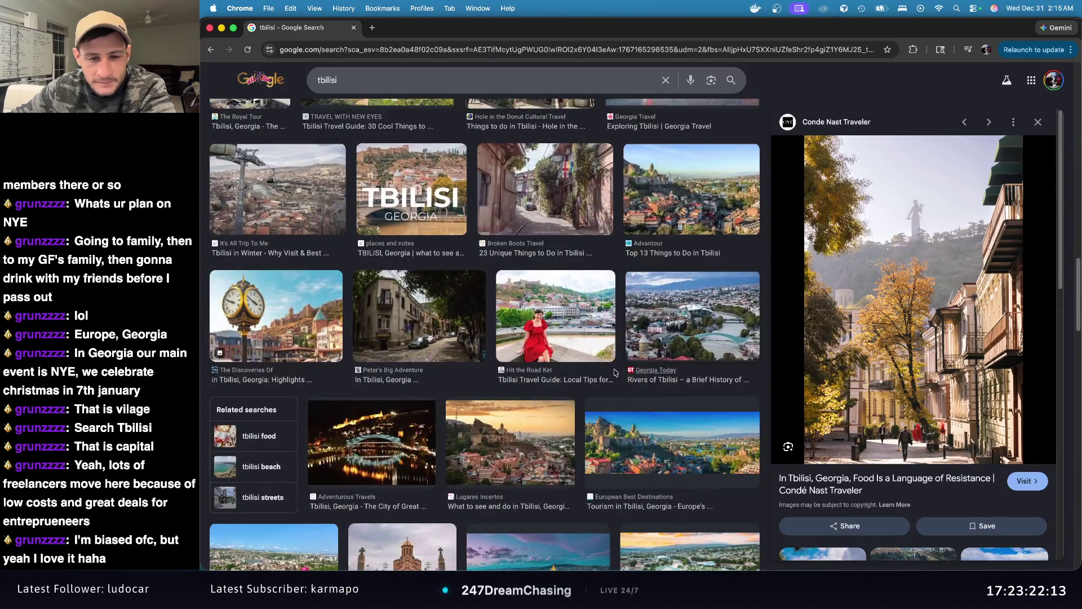
{"action": "left_click", "coordinate": [576, 344]}
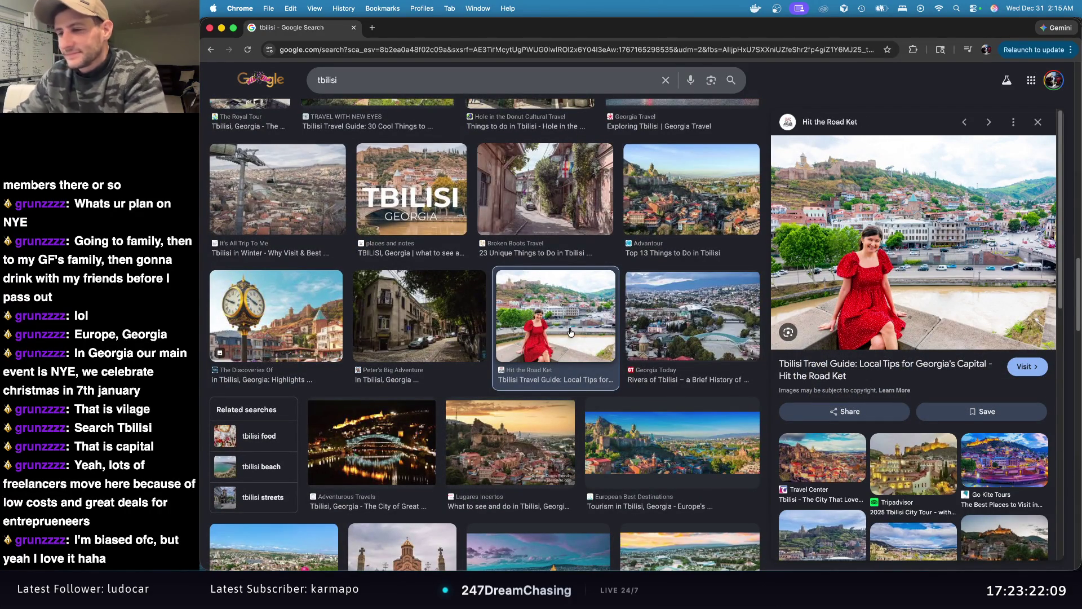
{"action": "left_click", "coordinate": [315, 317]}
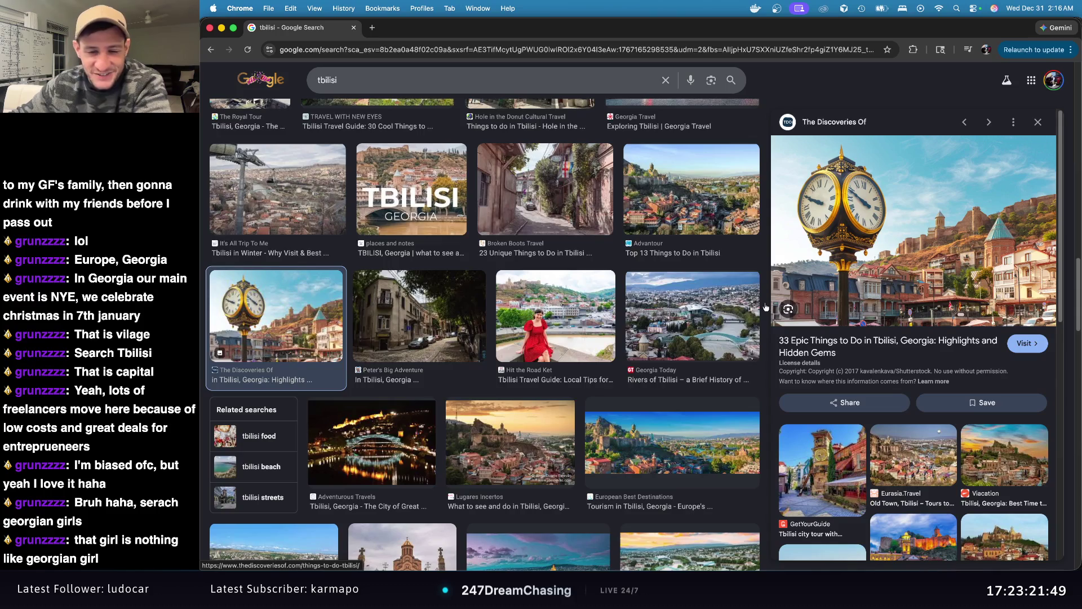
Step: Preview the Expedia clock-tower photo, briefly open its Expedia source page, then close it
{"action": "scroll", "coordinate": [600, 290], "scroll_direction": "down", "scroll_amount": 7}
{"action": "scroll", "coordinate": [611, 282], "scroll_direction": "down", "scroll_amount": 3}
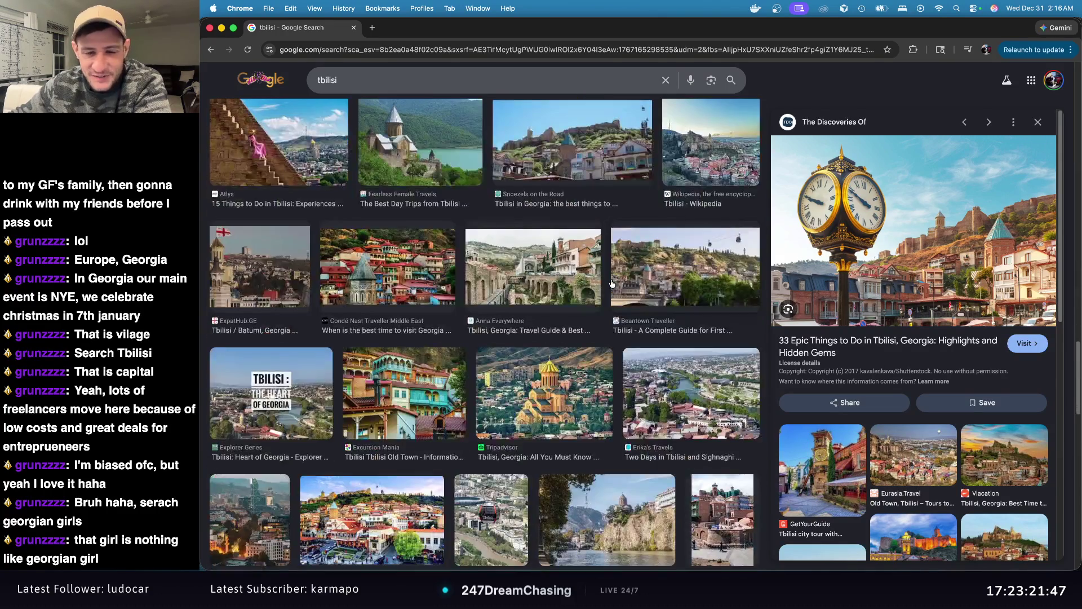
{"action": "scroll", "coordinate": [600, 284], "scroll_direction": "down", "scroll_amount": 6}
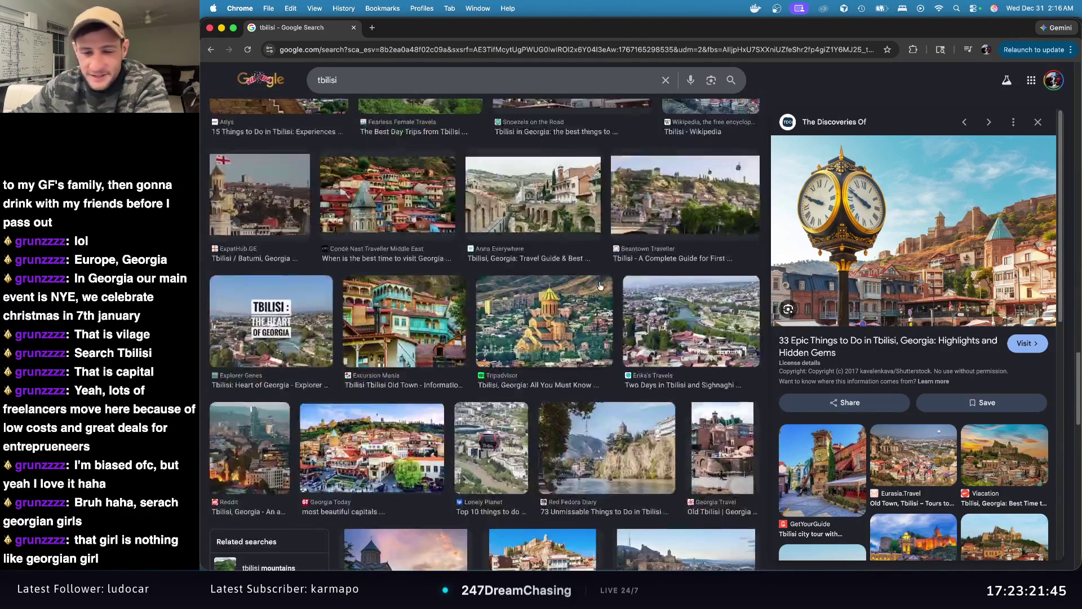
{"action": "scroll", "coordinate": [583, 275], "scroll_direction": "down", "scroll_amount": 3}
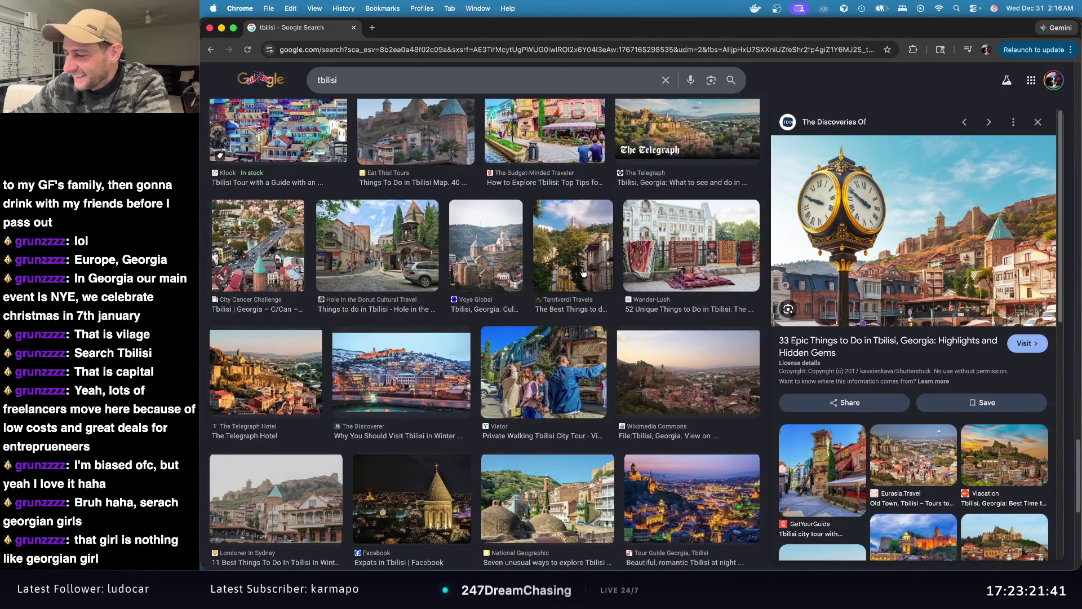
{"action": "scroll", "coordinate": [585, 273], "scroll_direction": "down", "scroll_amount": 1}
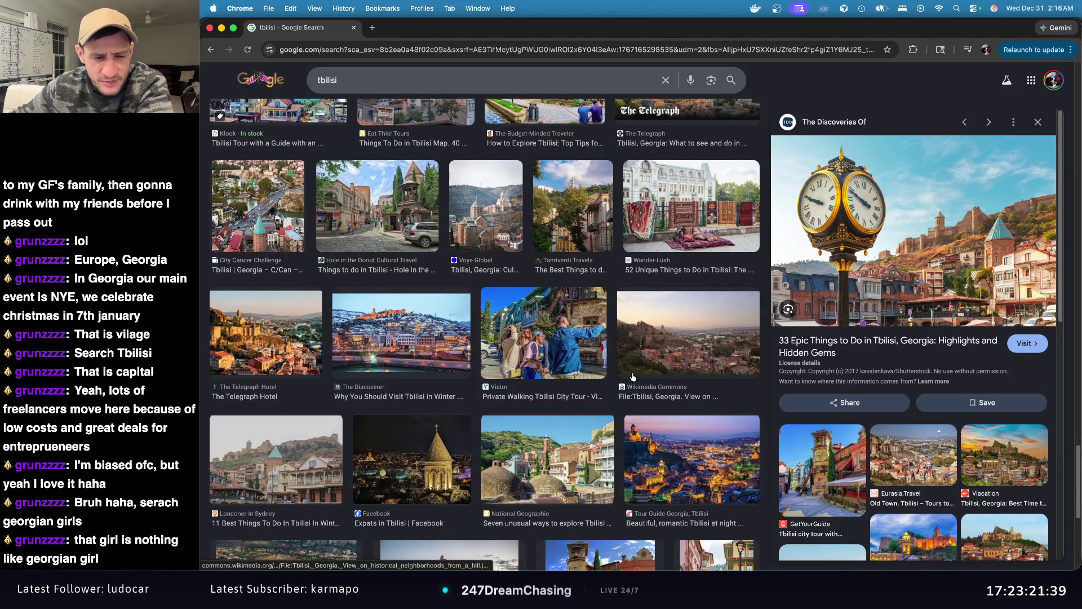
{"action": "scroll", "coordinate": [633, 379], "scroll_direction": "down", "scroll_amount": 4}
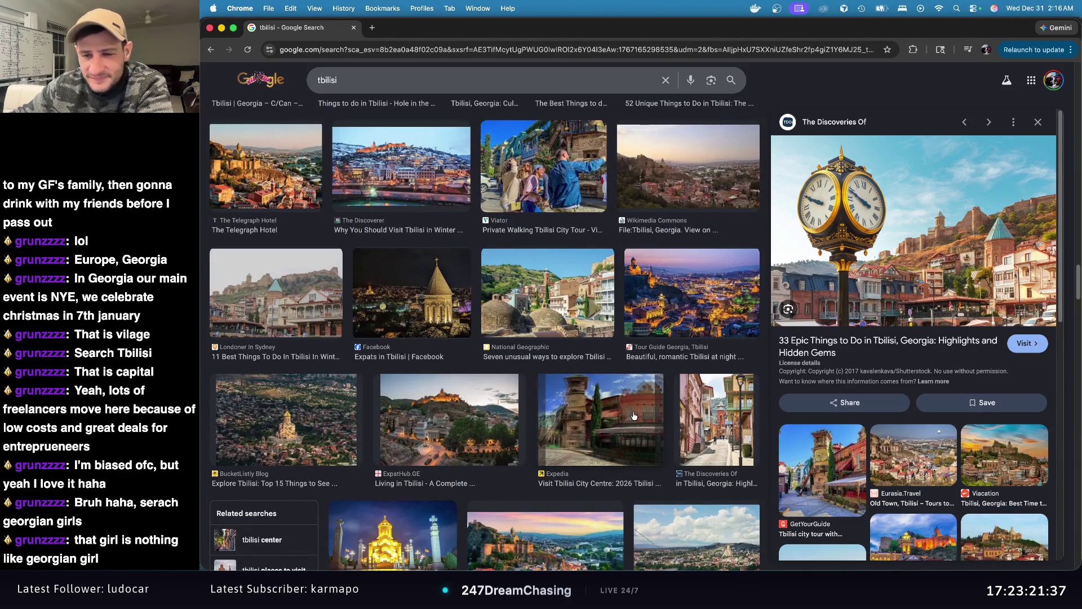
{"action": "left_click", "coordinate": [619, 416]}
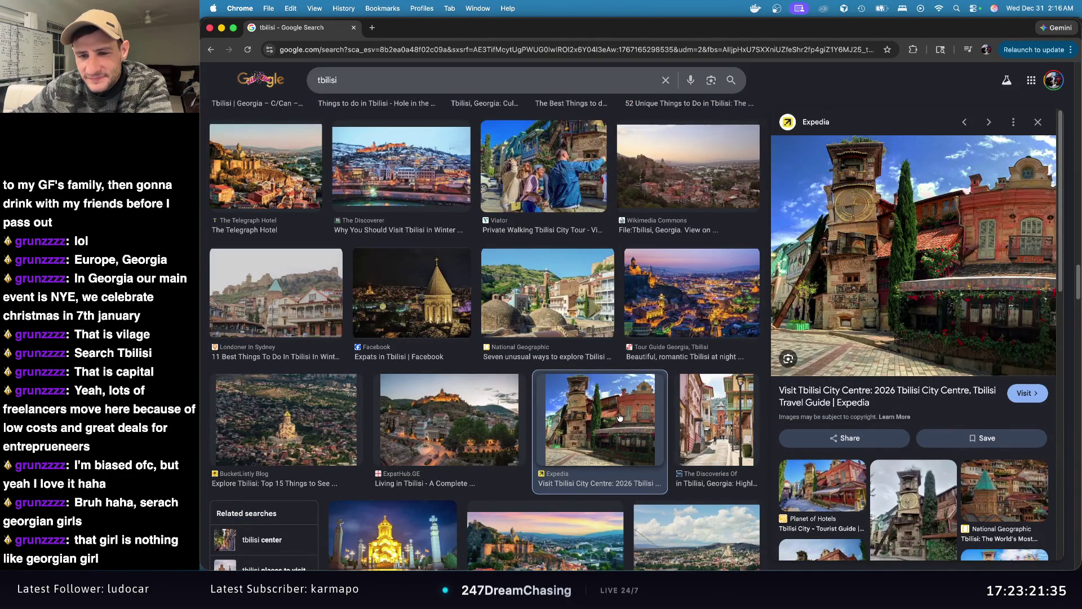
{"action": "left_click", "coordinate": [917, 273]}
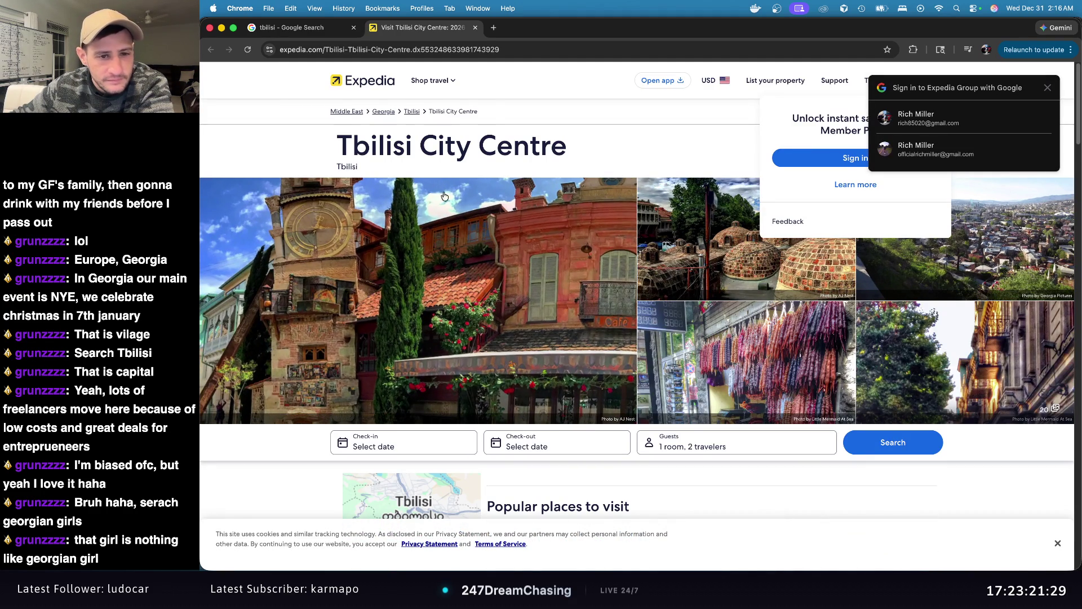
{"action": "left_click", "coordinate": [476, 28]}
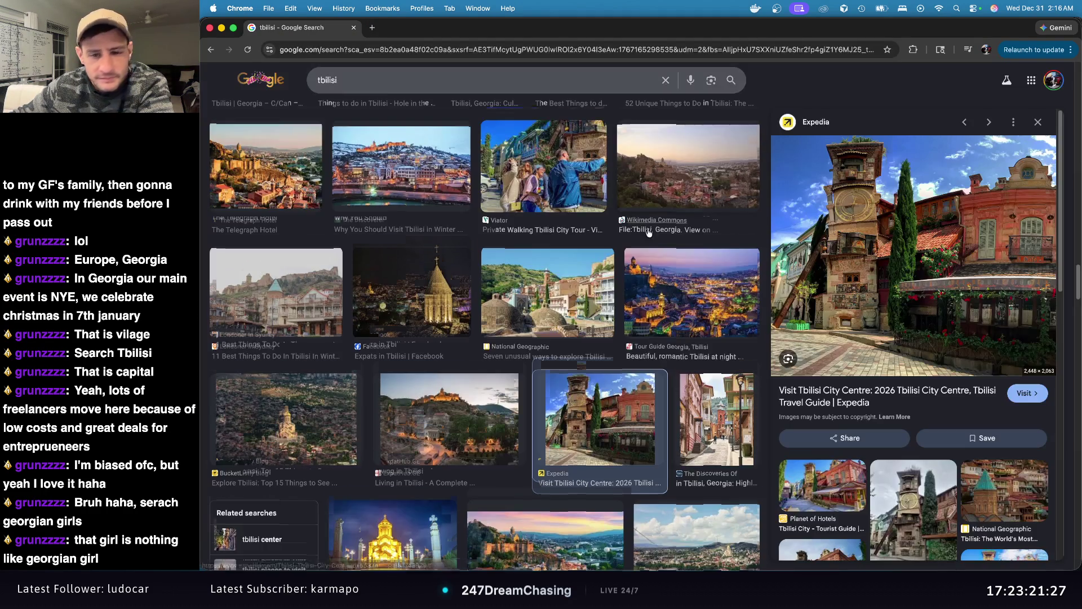
Step: Preview the Wander-Lush statue, RooWanders cathedral and PeakVisor Tbilisi Mountains image results
{"action": "scroll", "coordinate": [511, 313], "scroll_direction": "down", "scroll_amount": 5}
{"action": "scroll", "coordinate": [510, 312], "scroll_direction": "down", "scroll_amount": 4}
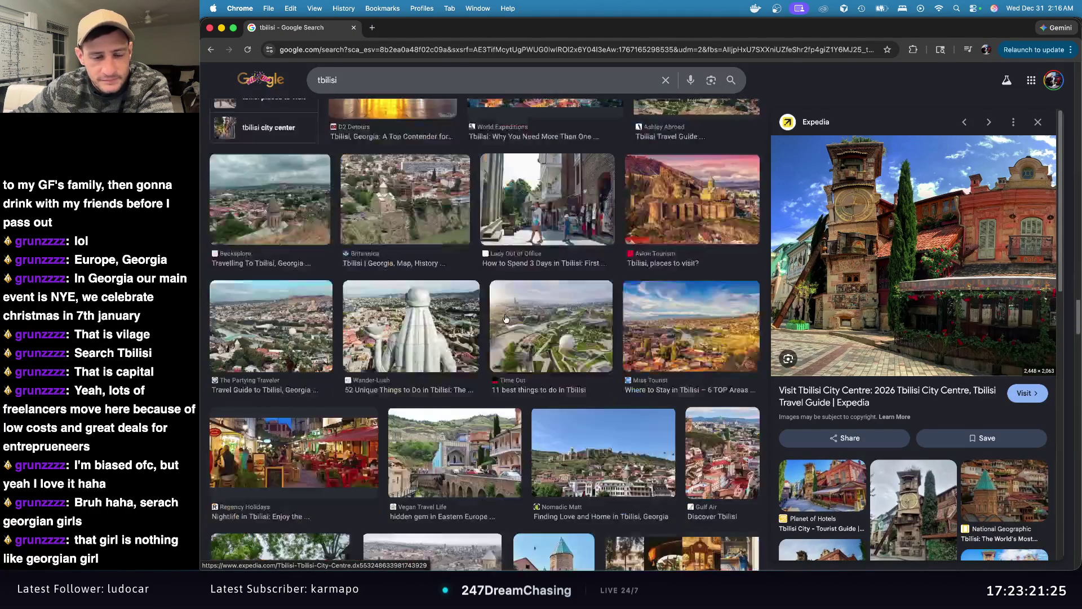
{"action": "left_click", "coordinate": [449, 286]}
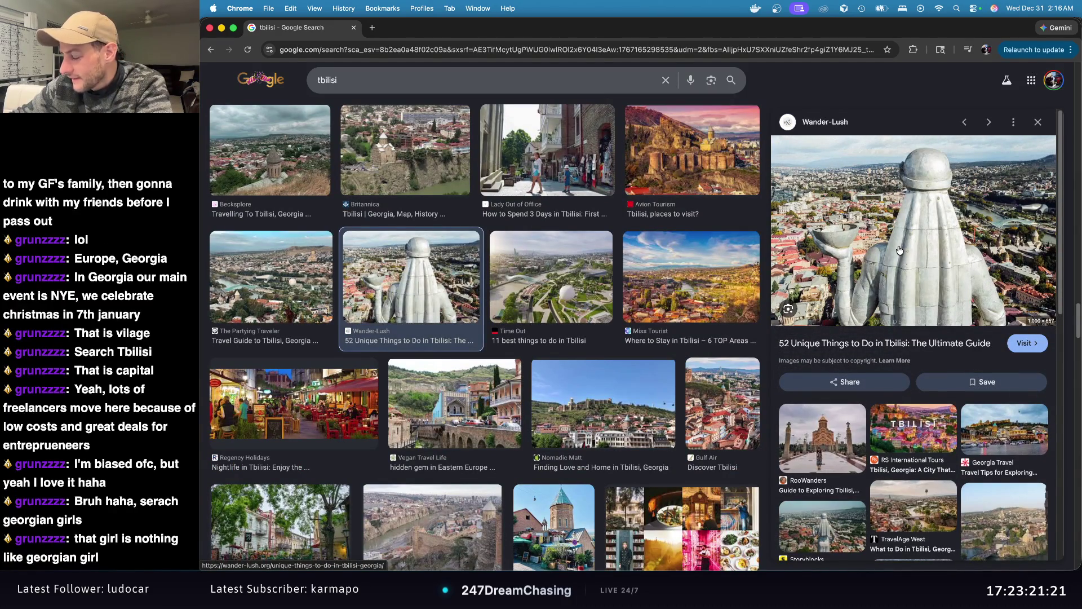
{"action": "left_click", "coordinate": [834, 438]}
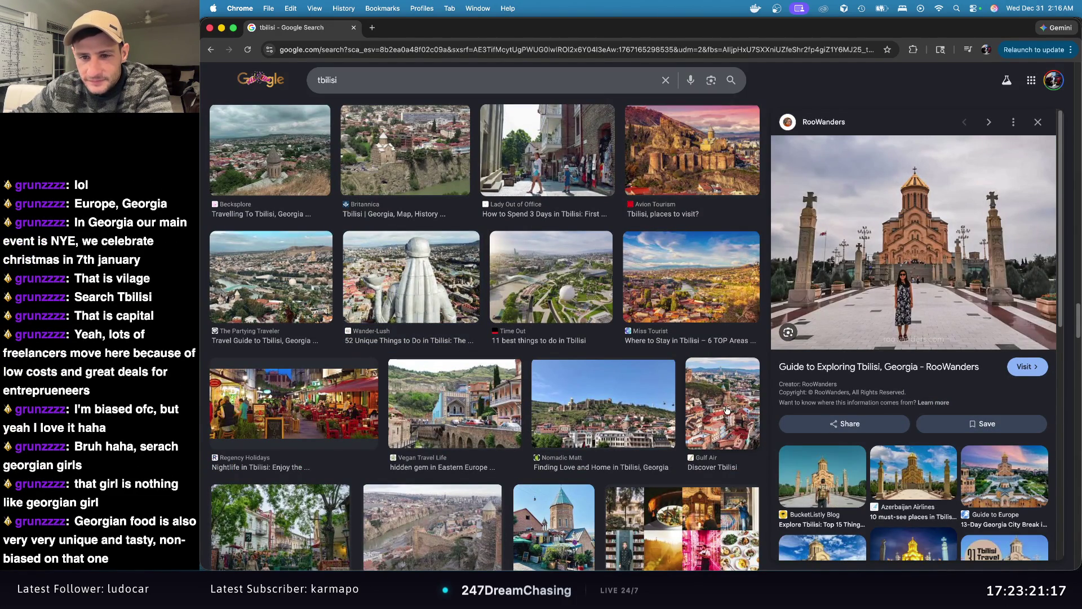
{"action": "scroll", "coordinate": [698, 407], "scroll_direction": "down", "scroll_amount": 5}
{"action": "scroll", "coordinate": [699, 407], "scroll_direction": "down", "scroll_amount": 2}
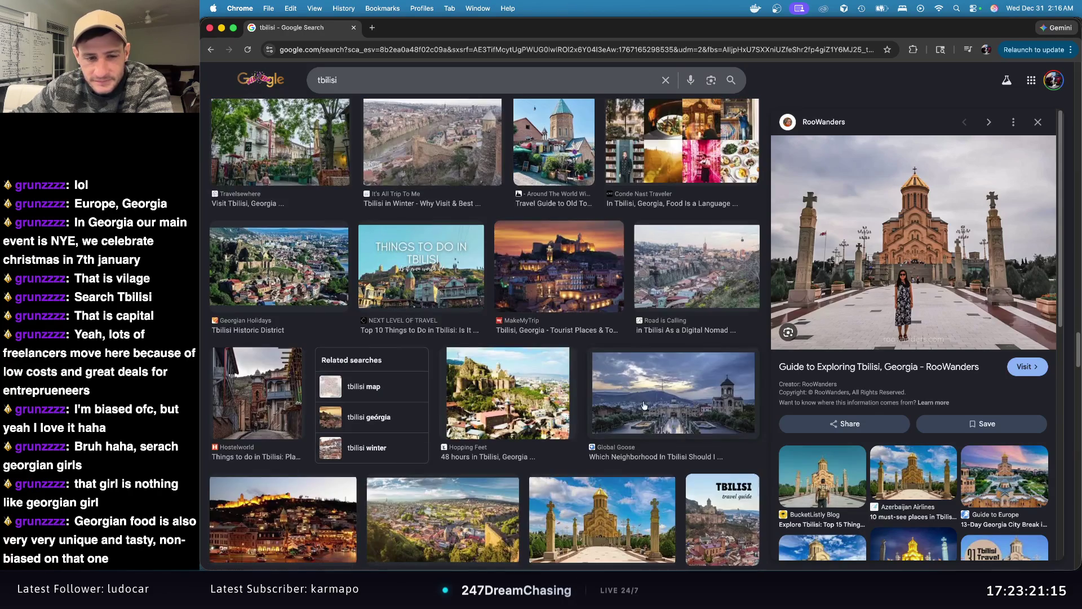
{"action": "scroll", "coordinate": [471, 401], "scroll_direction": "down", "scroll_amount": 2}
{"action": "left_click", "coordinate": [501, 415]}
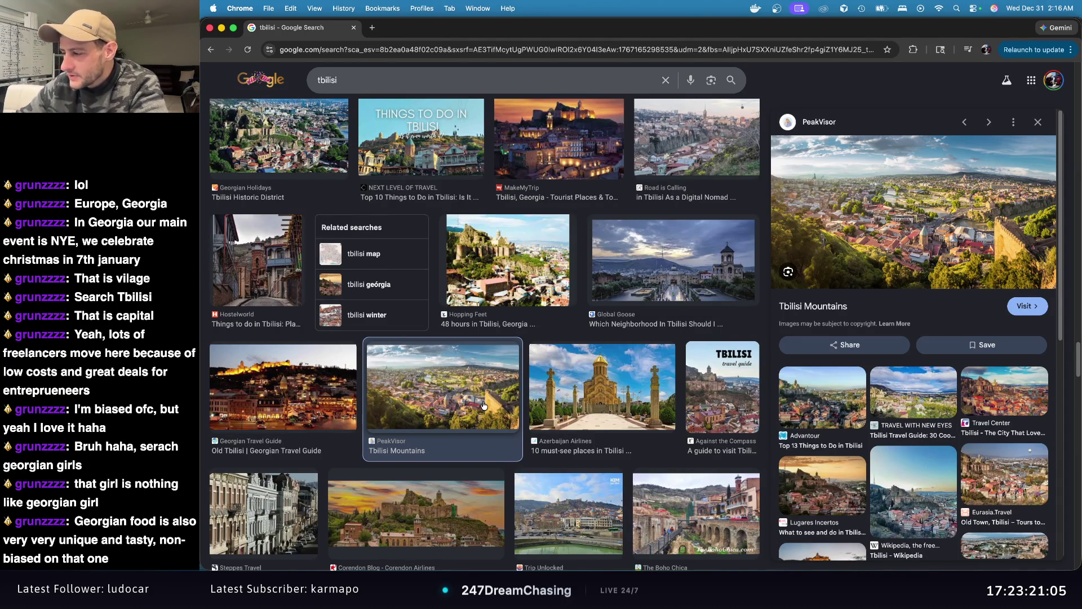
Step: Preview the Tbilisi hot springs, Freedom Square and tripxl.com historic city stroll photos
{"action": "scroll", "coordinate": [699, 392], "scroll_direction": "down", "scroll_amount": 5}
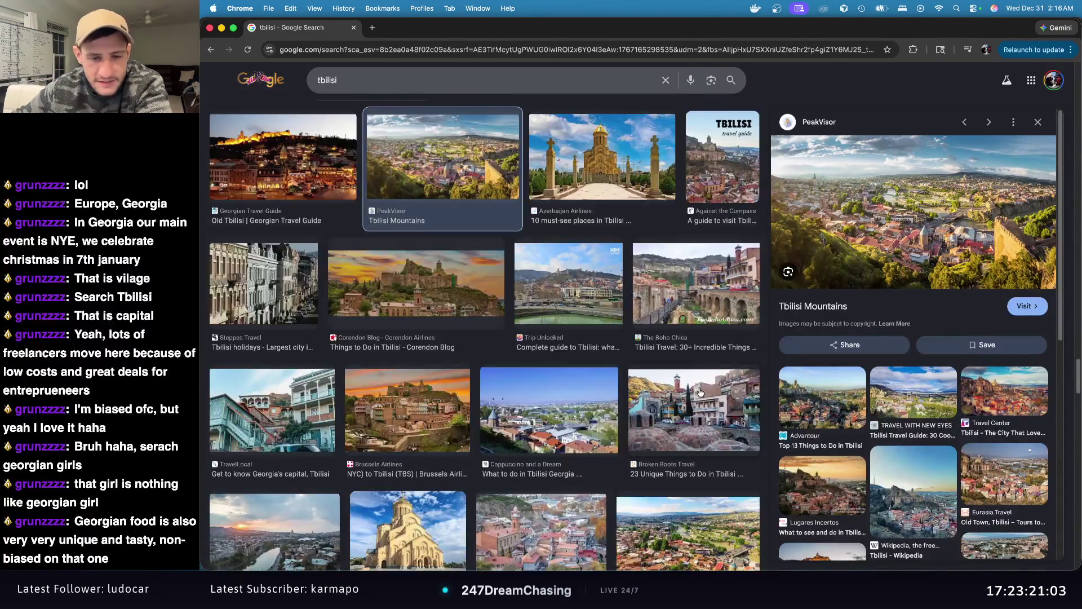
{"action": "scroll", "coordinate": [485, 431], "scroll_direction": "down", "scroll_amount": 4}
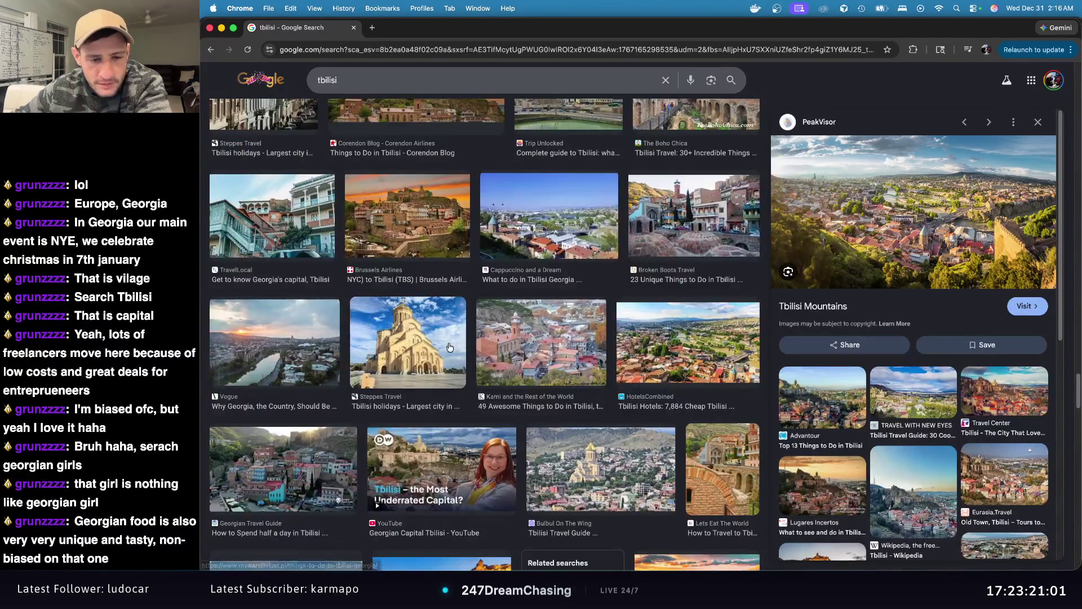
{"action": "scroll", "coordinate": [583, 381], "scroll_direction": "down", "scroll_amount": 2}
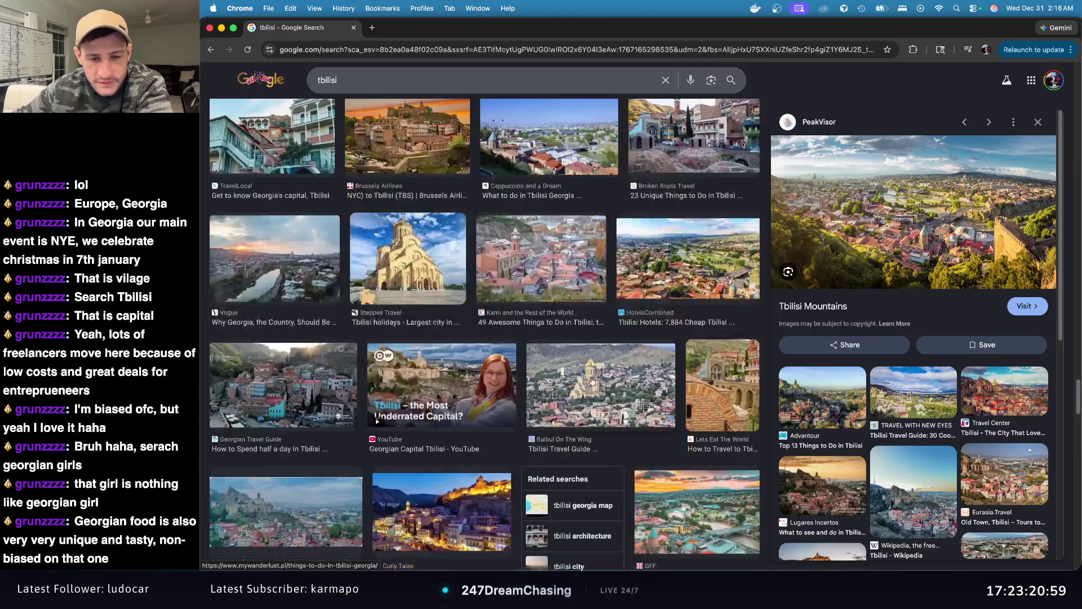
{"action": "scroll", "coordinate": [648, 366], "scroll_direction": "down", "scroll_amount": 4}
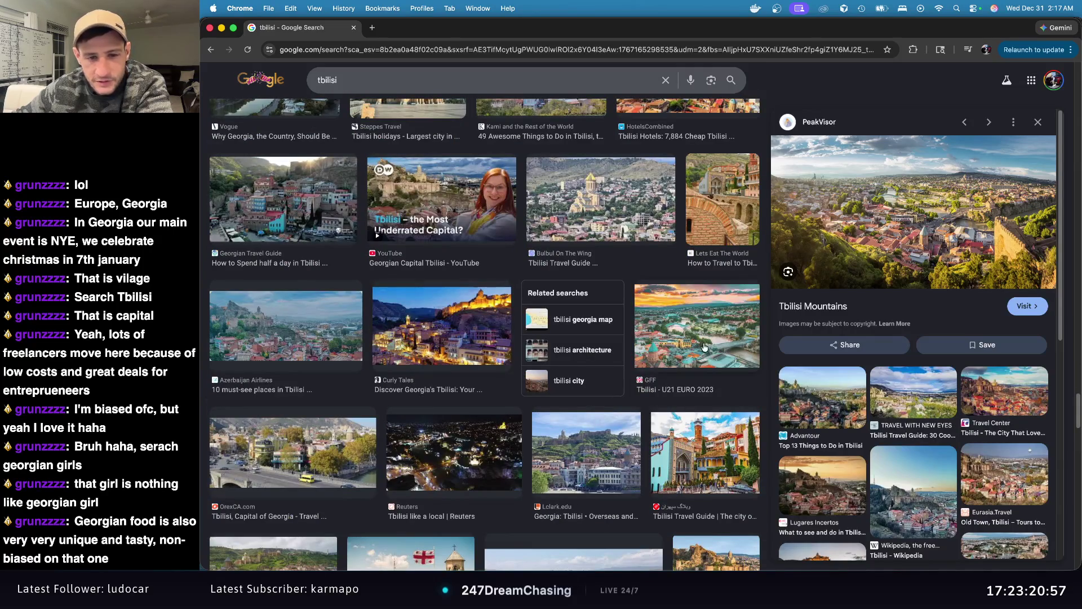
{"action": "left_click", "coordinate": [706, 464]}
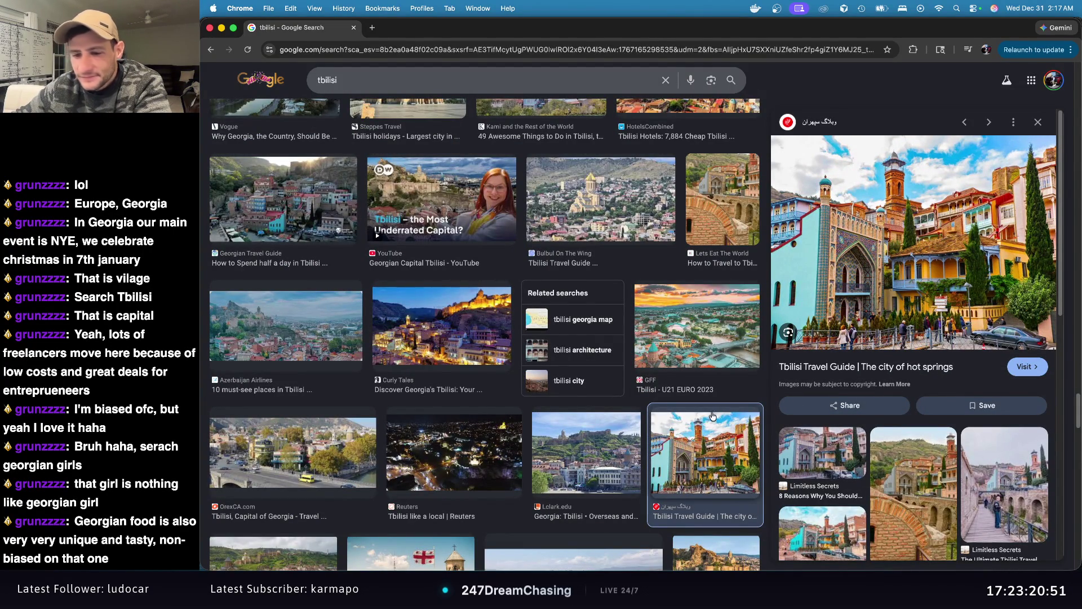
{"action": "scroll", "coordinate": [699, 451], "scroll_direction": "down", "scroll_amount": 10}
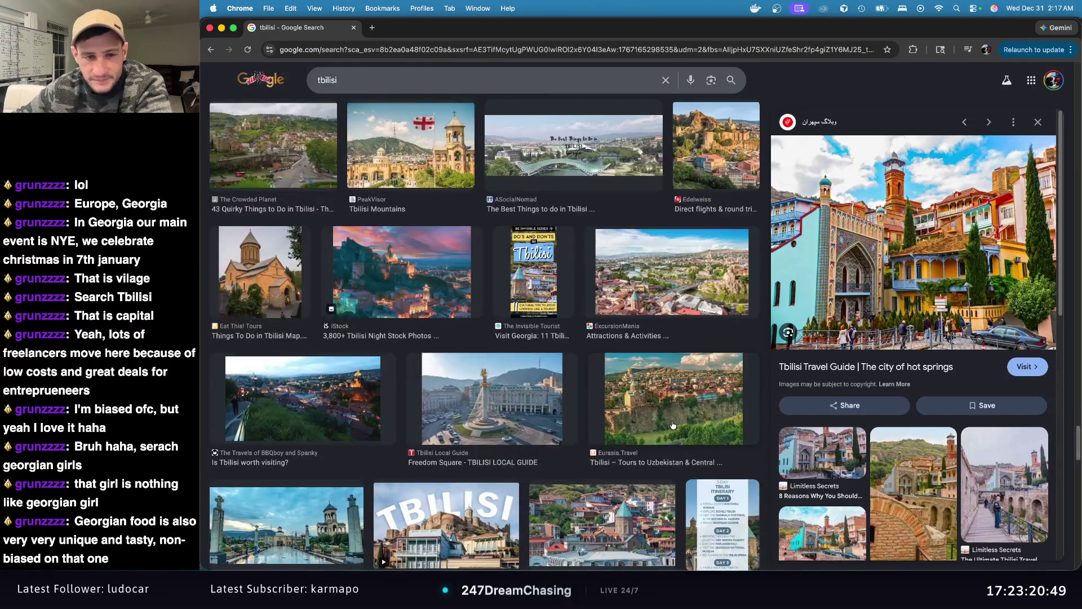
{"action": "left_click", "coordinate": [510, 416]}
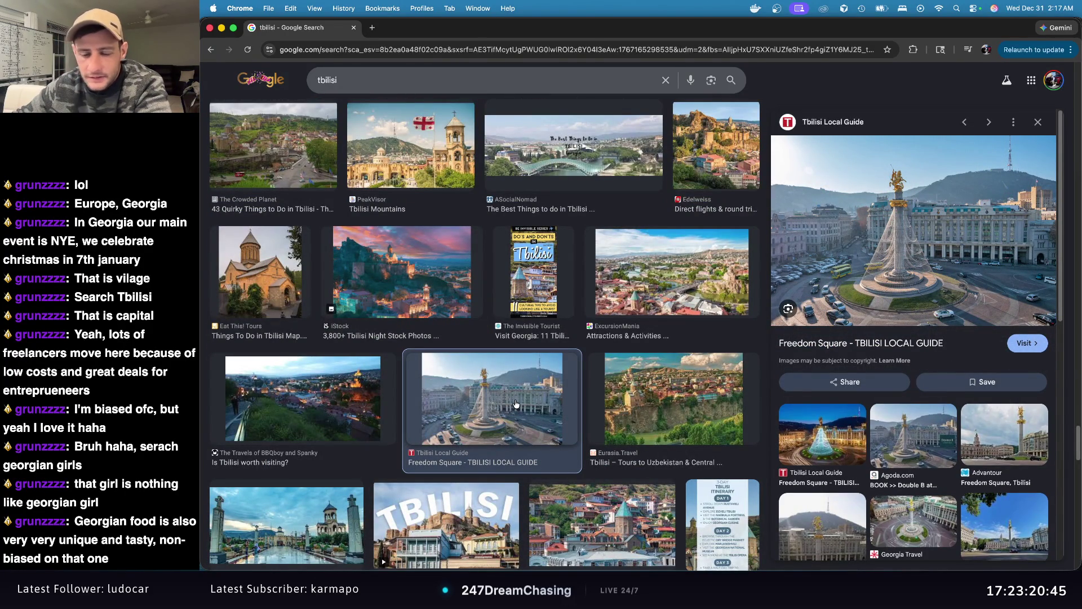
{"action": "scroll", "coordinate": [516, 404], "scroll_direction": "down", "scroll_amount": 2}
{"action": "scroll", "coordinate": [515, 404], "scroll_direction": "down", "scroll_amount": 3}
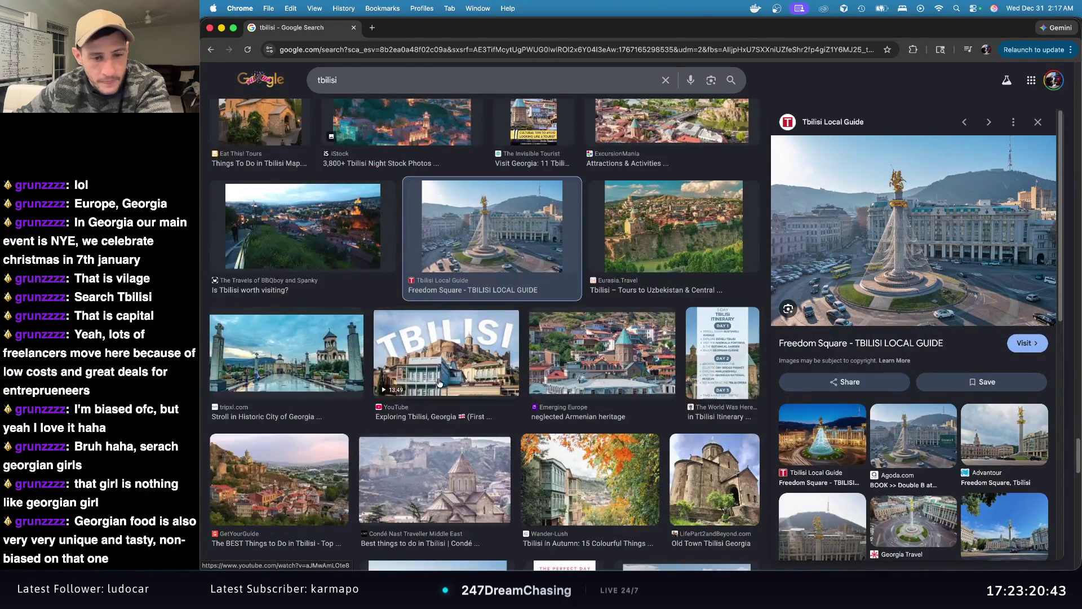
{"action": "left_click", "coordinate": [319, 369]}
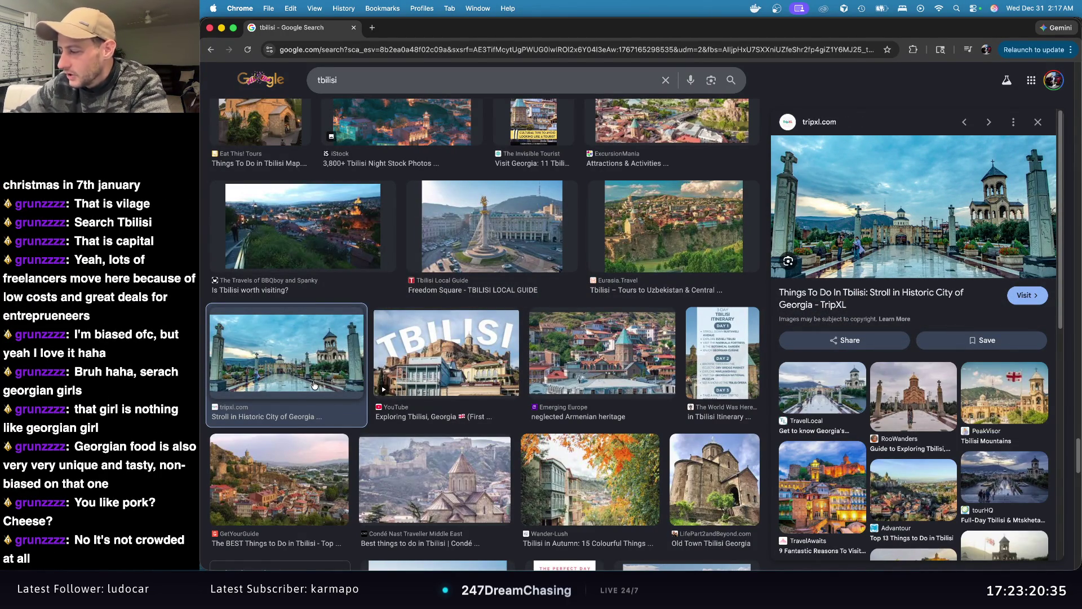
Step: Preview the bridge, Nomos Georgia night-time, HECT India guide and Viator mountain village photos
{"action": "scroll", "coordinate": [643, 389], "scroll_direction": "down", "scroll_amount": 6}
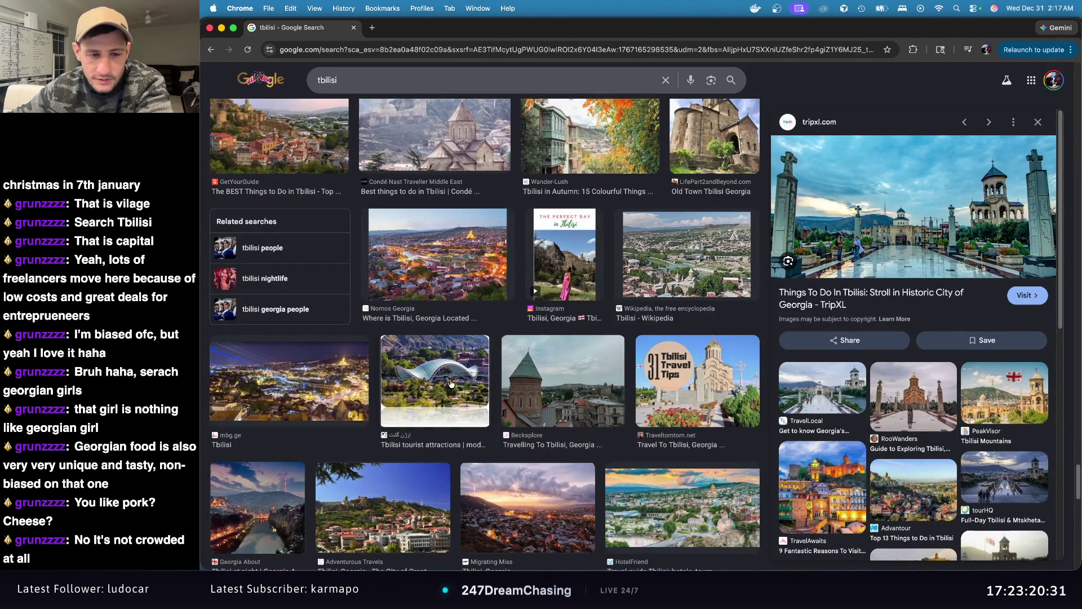
{"action": "left_click", "coordinate": [451, 383]}
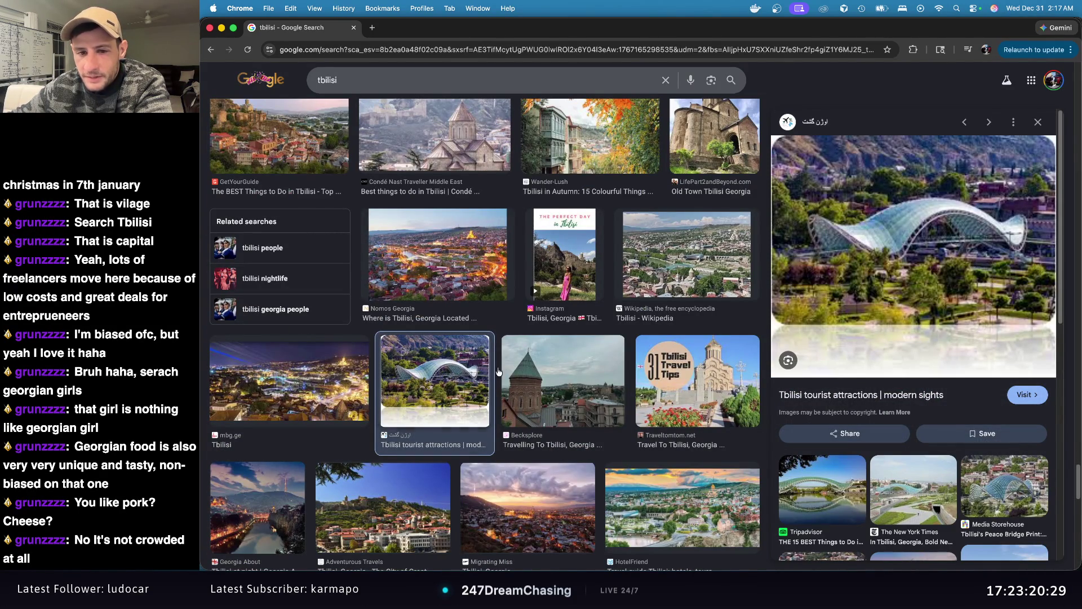
{"action": "left_click", "coordinate": [471, 273]}
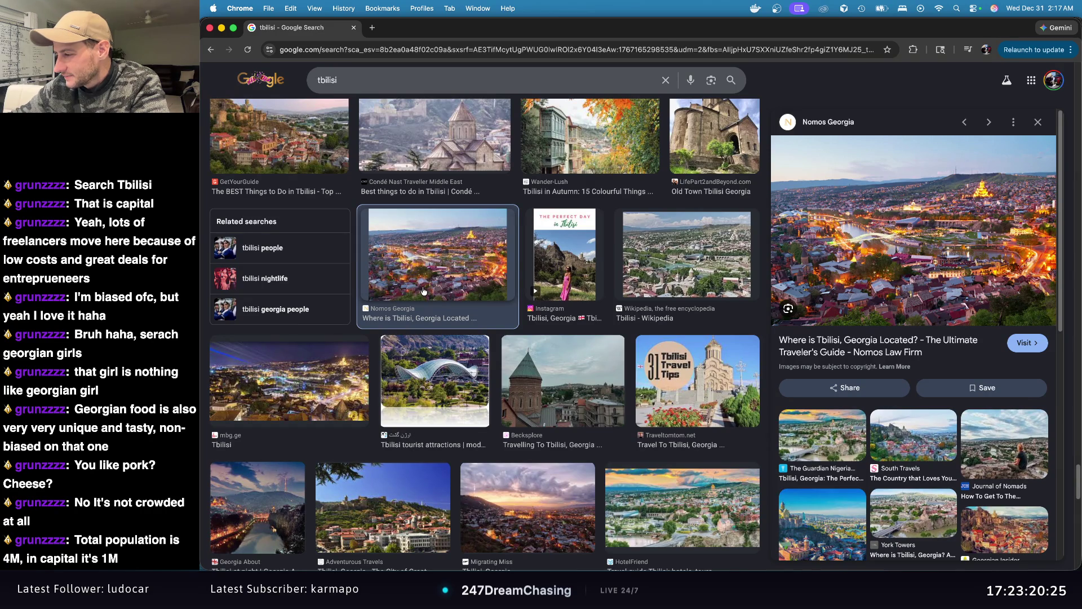
{"action": "scroll", "coordinate": [682, 326], "scroll_direction": "down", "scroll_amount": 6}
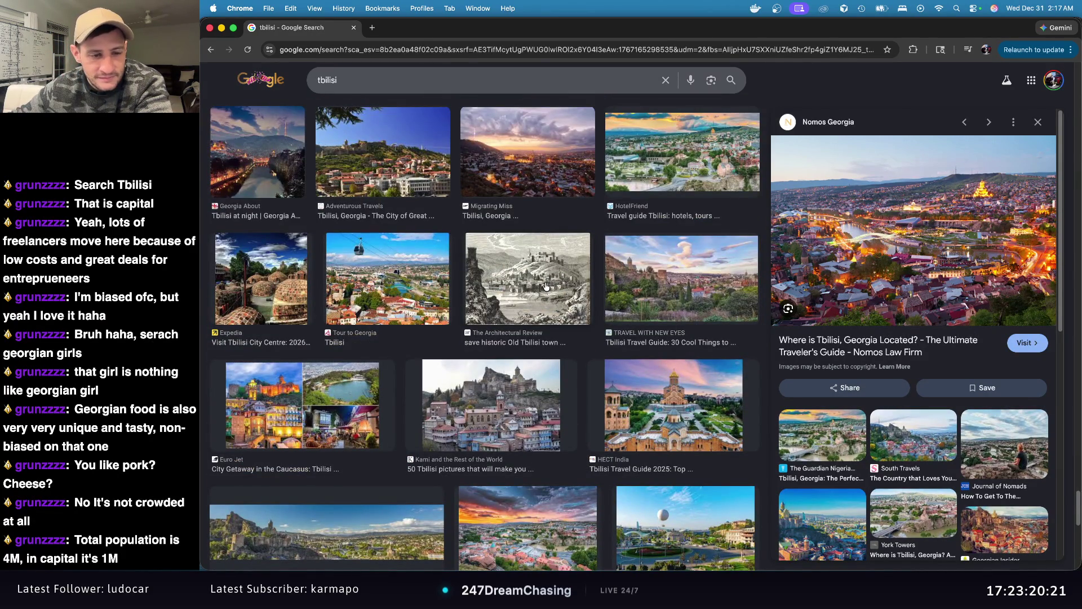
{"action": "scroll", "coordinate": [546, 286], "scroll_direction": "down", "scroll_amount": 3}
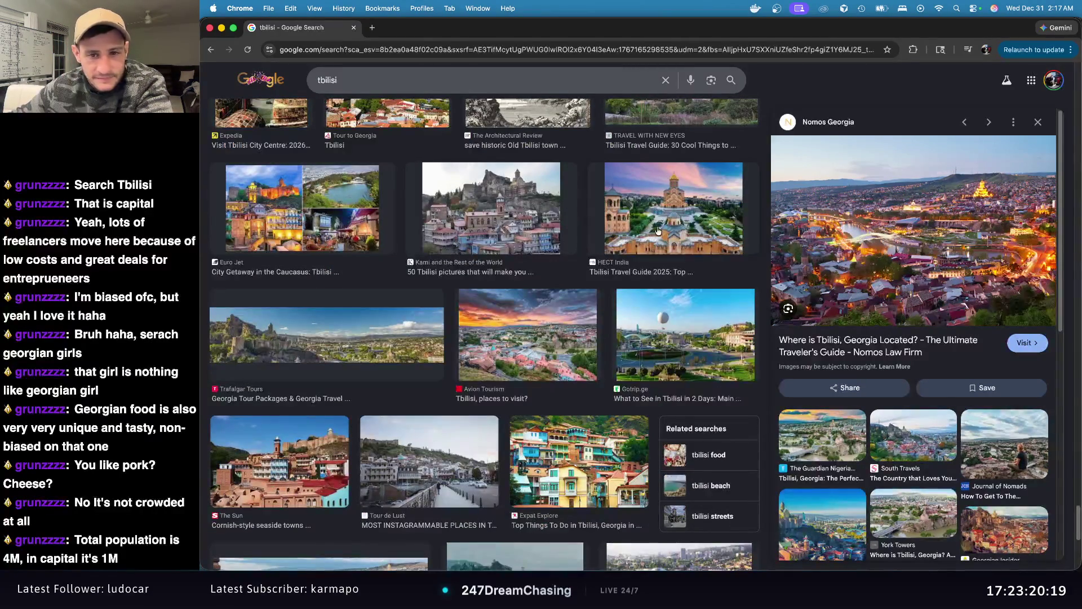
{"action": "left_click", "coordinate": [658, 231]}
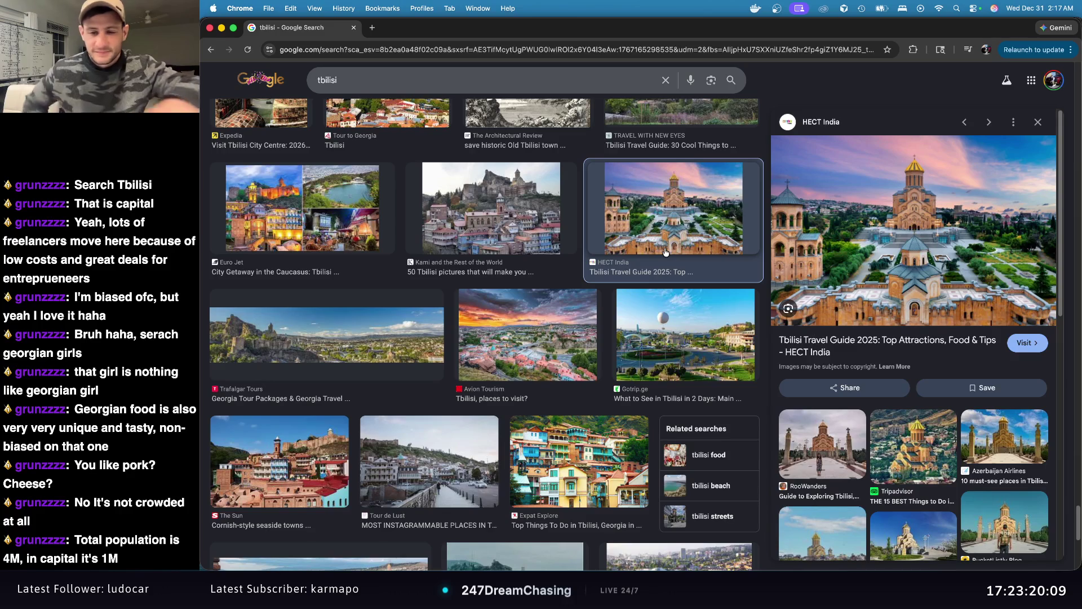
{"action": "scroll", "coordinate": [662, 282], "scroll_direction": "down", "scroll_amount": 3}
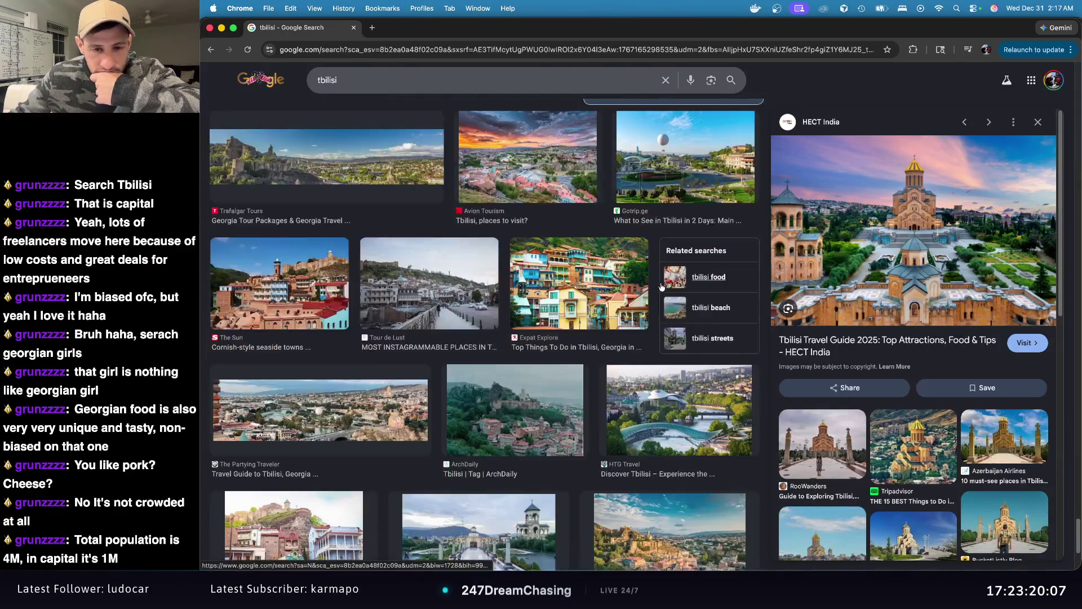
{"action": "scroll", "coordinate": [662, 286], "scroll_direction": "down", "scroll_amount": 5}
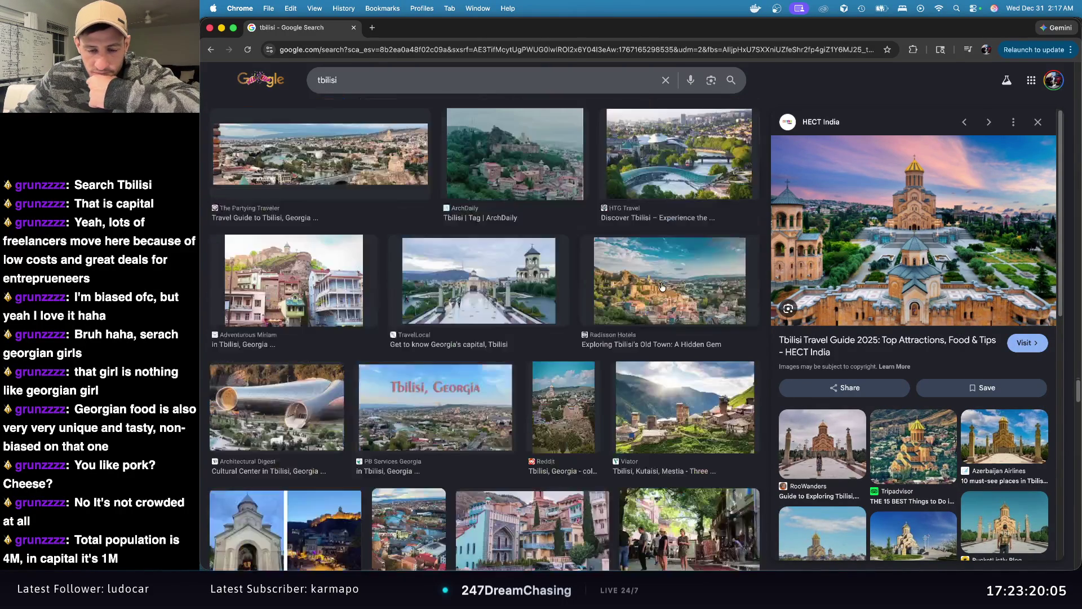
{"action": "scroll", "coordinate": [663, 286], "scroll_direction": "down", "scroll_amount": 2}
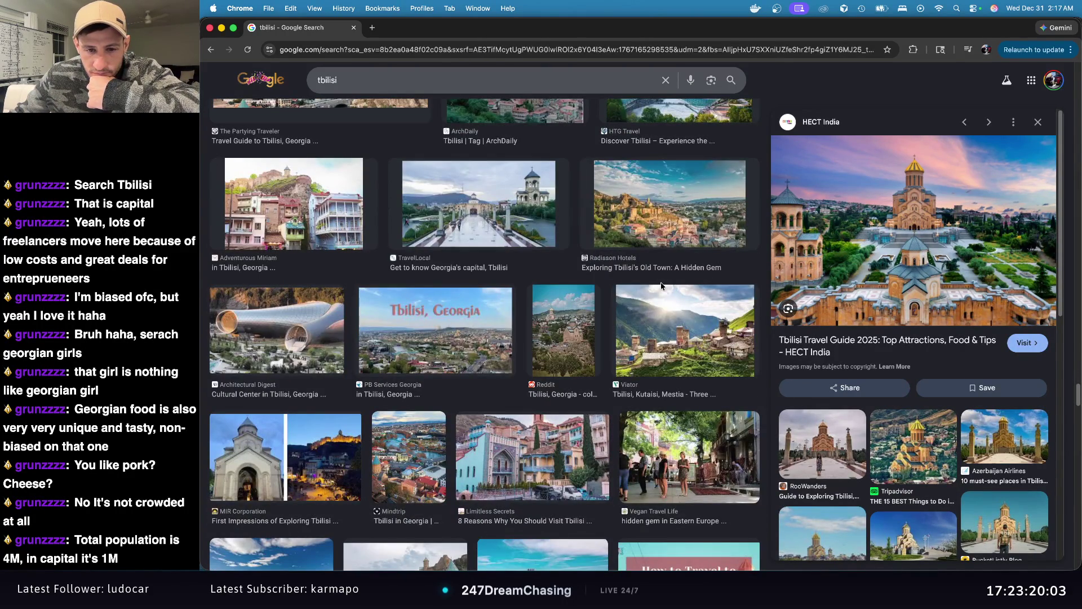
{"action": "left_click", "coordinate": [699, 343]}
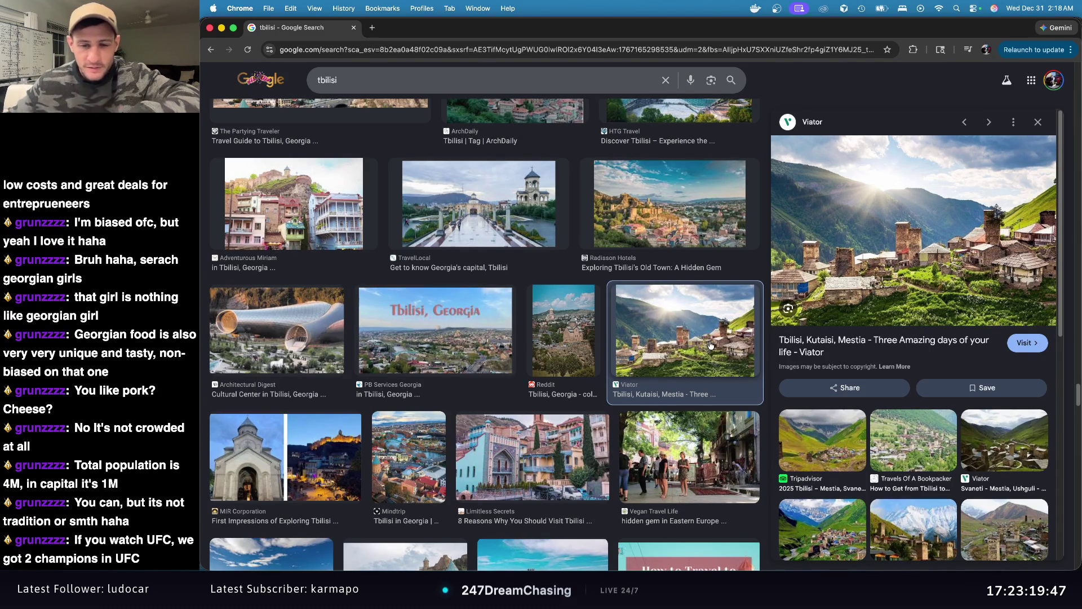
Step: Preview further Tbilisi photos, ending on It's All Trip To Me's 'Tbilisi in Winter' image
{"action": "scroll", "coordinate": [711, 338], "scroll_direction": "down", "scroll_amount": 3}
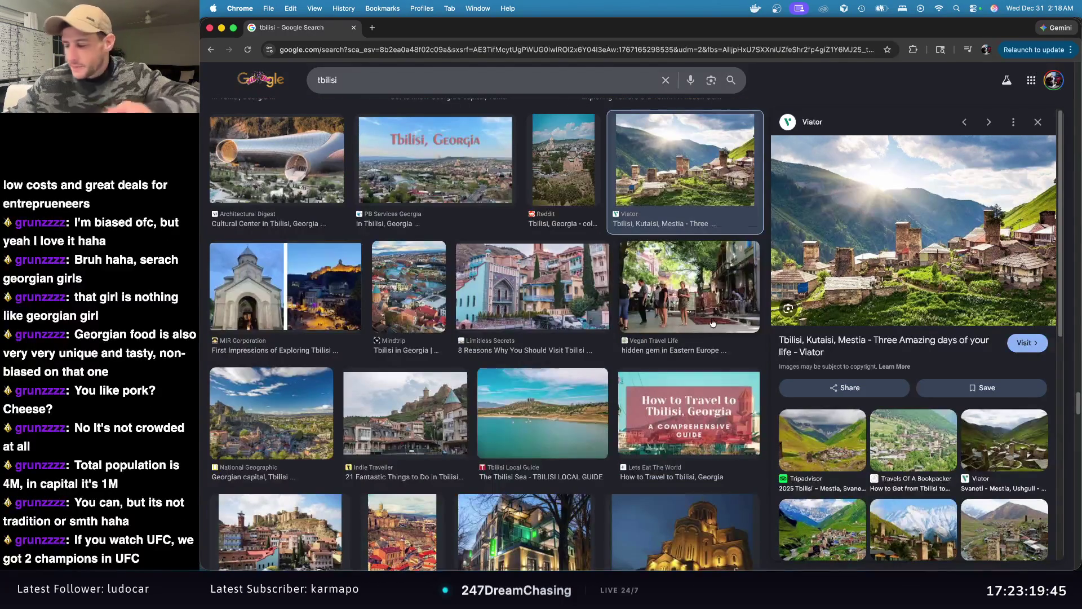
{"action": "scroll", "coordinate": [732, 318], "scroll_direction": "down", "scroll_amount": 6}
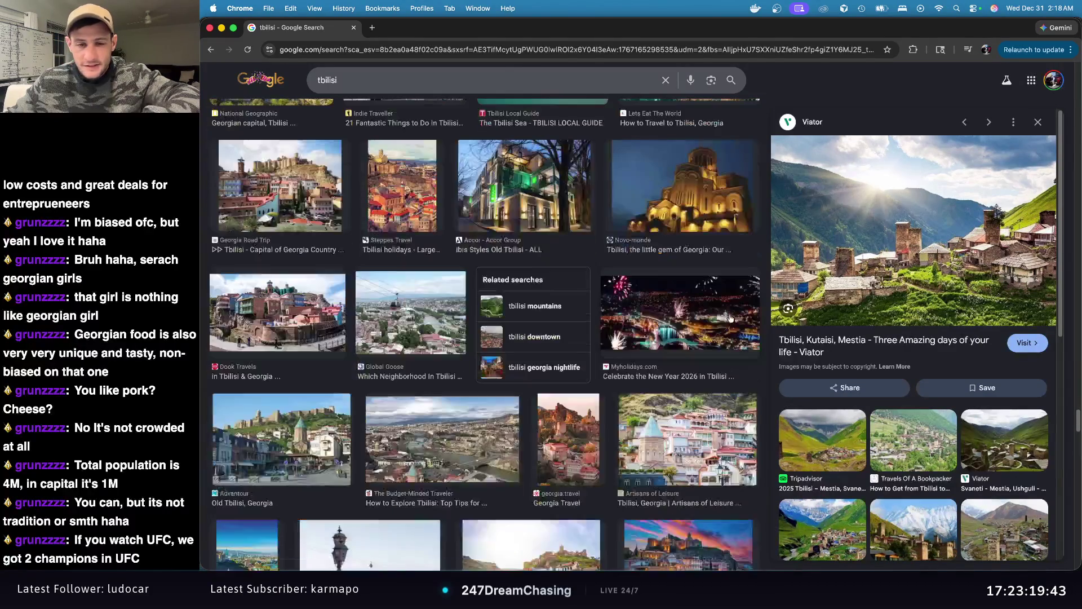
{"action": "scroll", "coordinate": [737, 305], "scroll_direction": "down", "scroll_amount": 1}
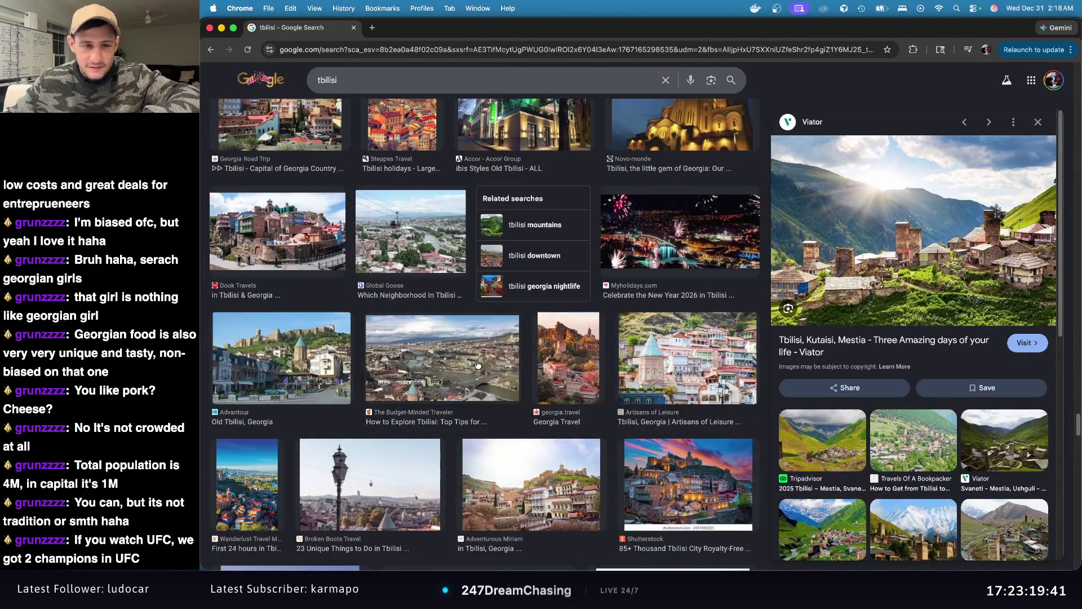
{"action": "left_click", "coordinate": [438, 366]}
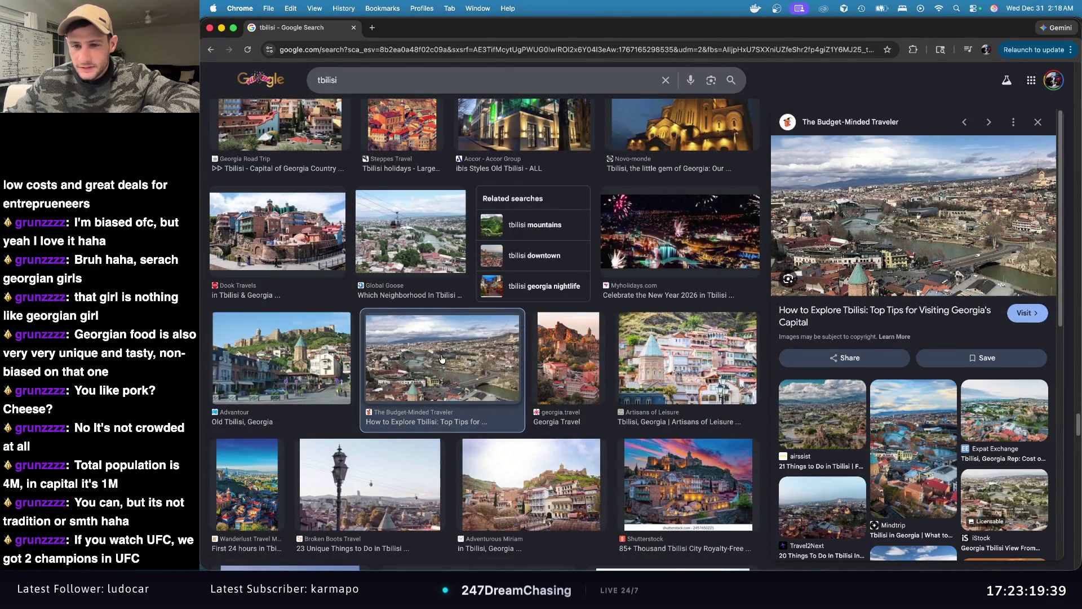
{"action": "left_click", "coordinate": [351, 370]}
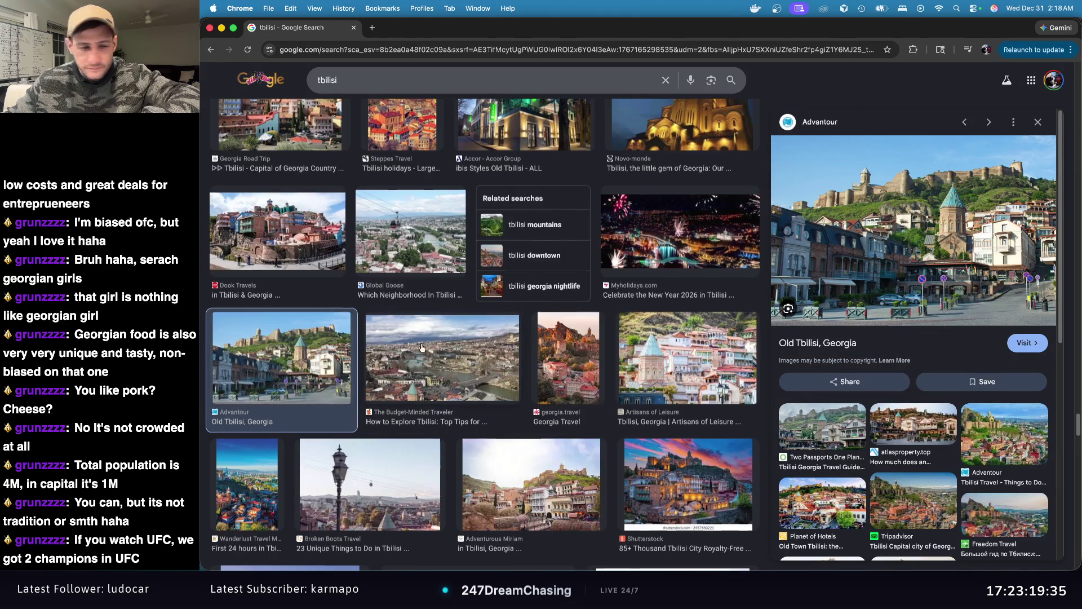
{"action": "scroll", "coordinate": [351, 369], "scroll_direction": "down", "scroll_amount": 1}
{"action": "left_click", "coordinate": [545, 396]}
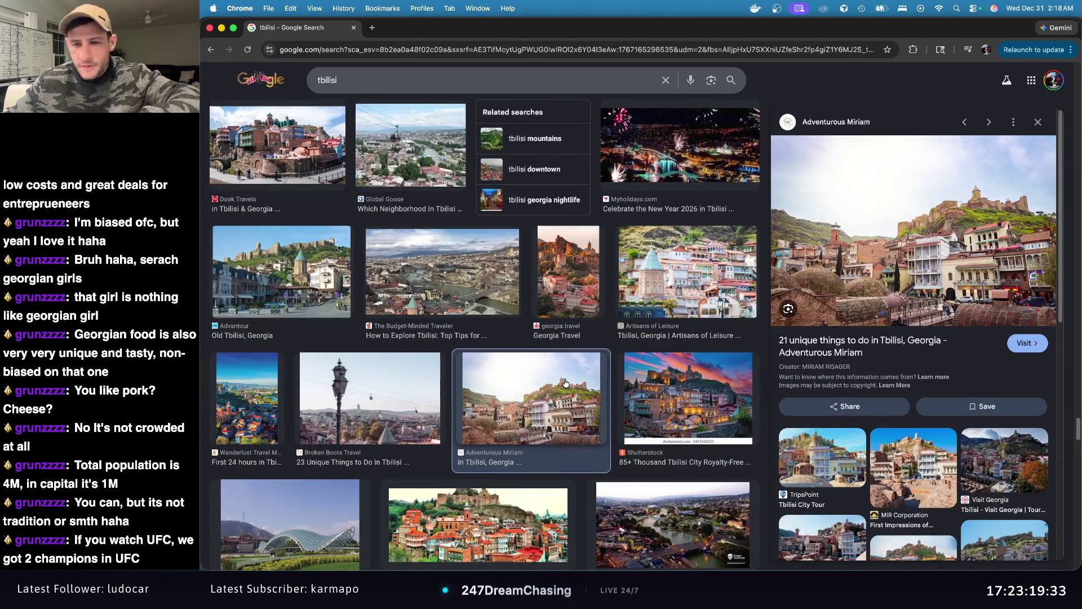
{"action": "scroll", "coordinate": [564, 383], "scroll_direction": "down", "scroll_amount": 3}
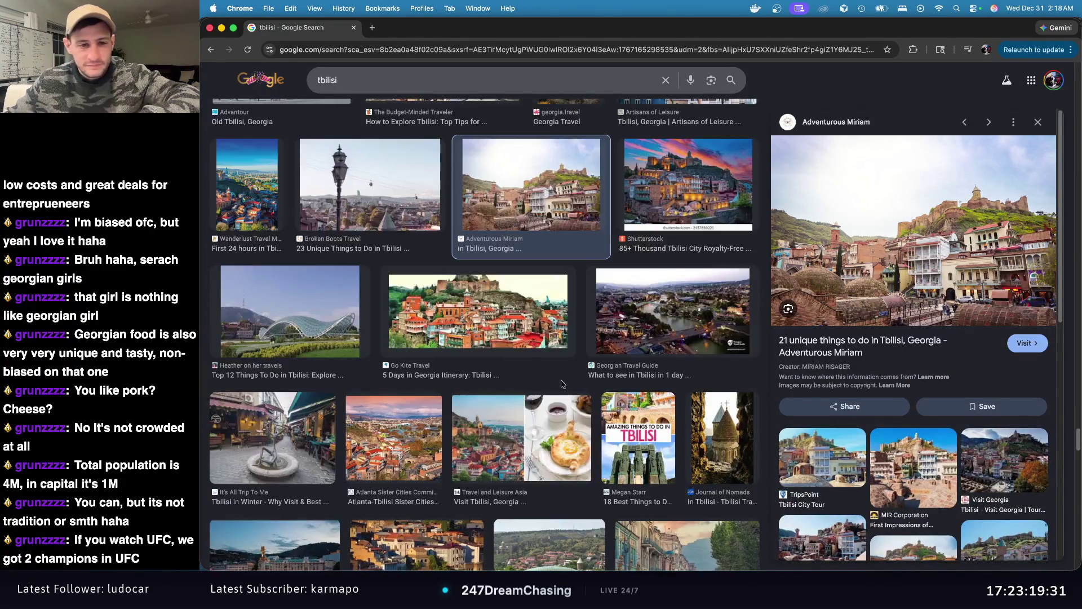
{"action": "left_click", "coordinate": [317, 436]}
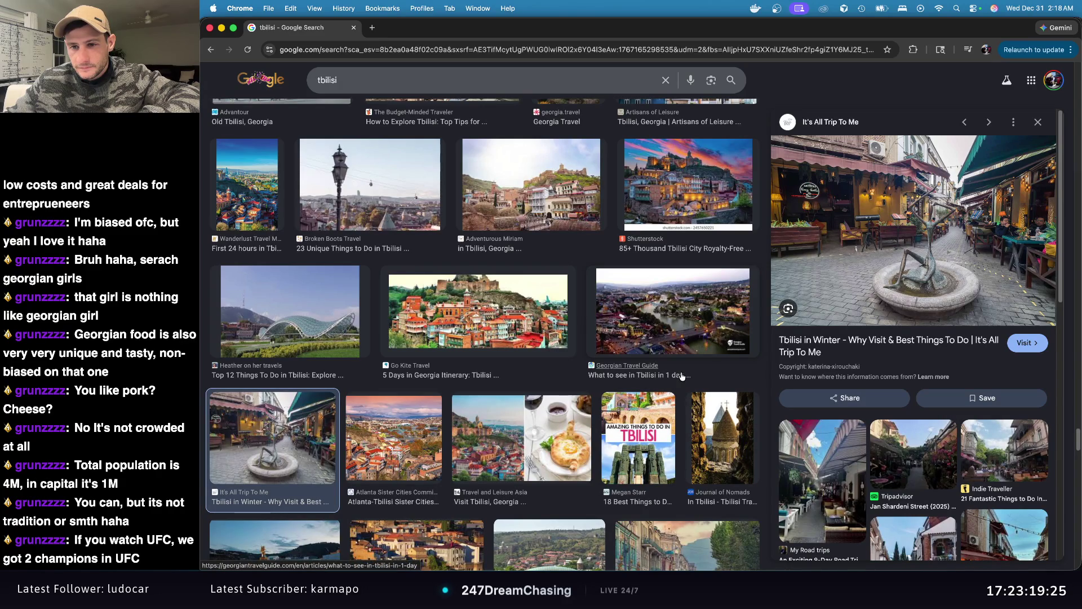
{"action": "scroll", "coordinate": [700, 375], "scroll_direction": "down", "scroll_amount": 2}
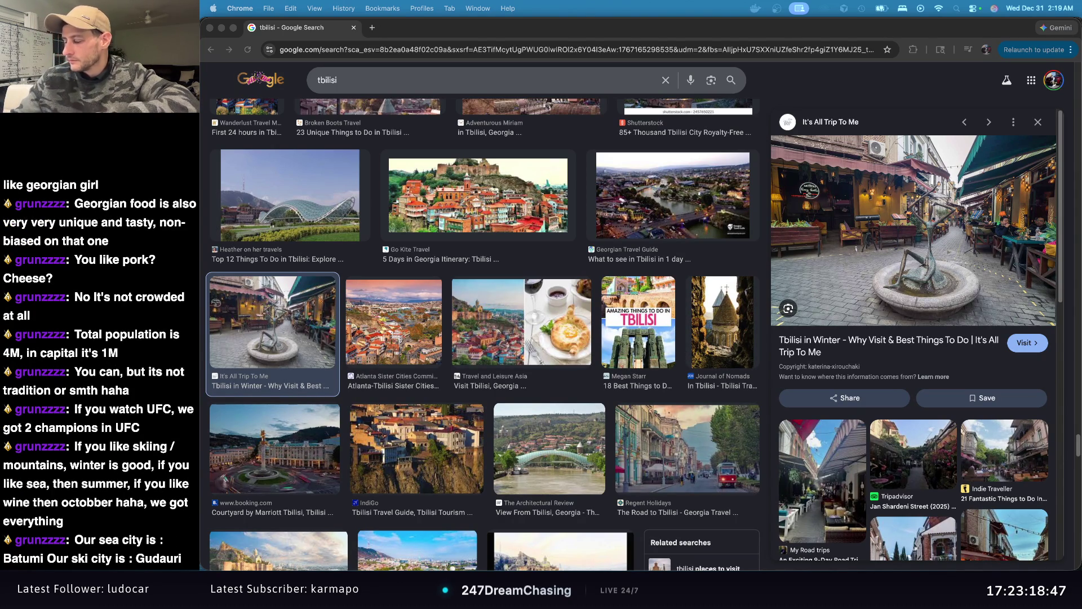
{"action": "left_click", "coordinate": [369, 81]}
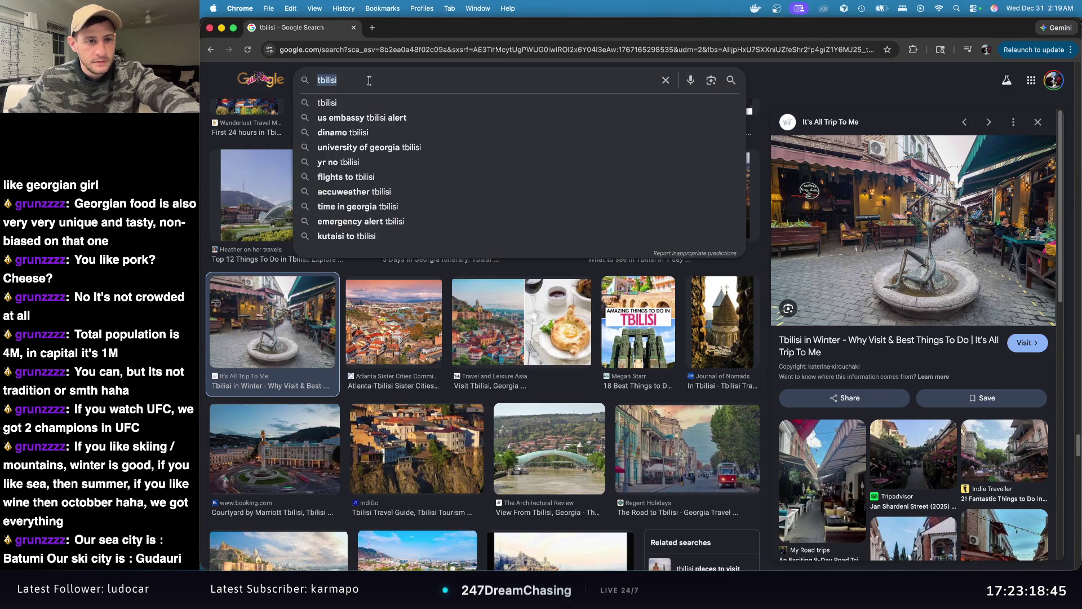
Step: Run an image search for 'batumi georgia' using the autocomplete suggestion
{"action": "type", "text": "batu"}
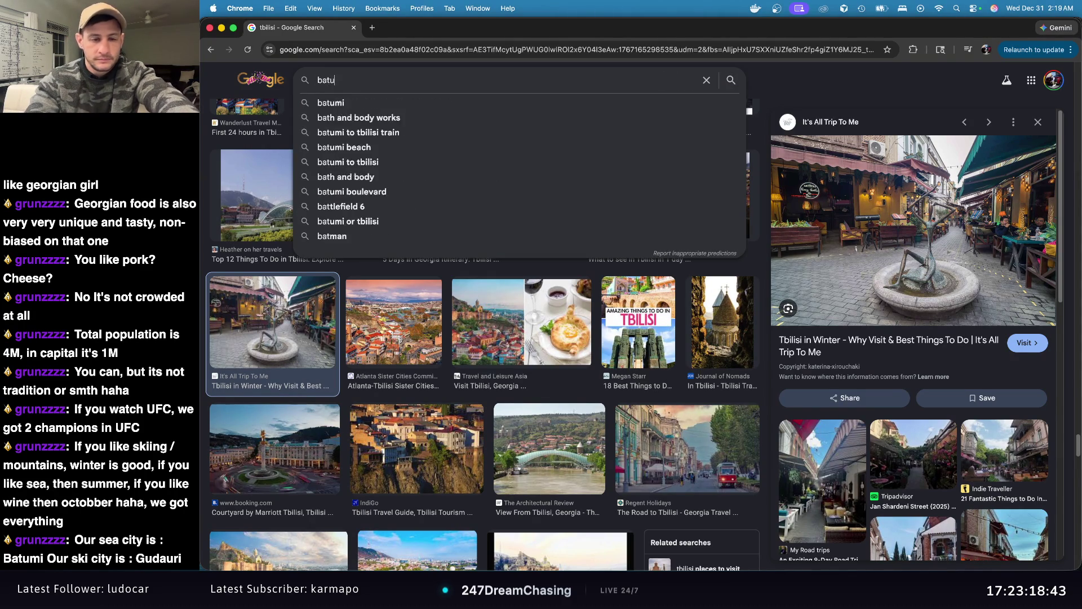
{"action": "type", "text": "mi s"}
{"action": "key", "text": "BackSpace"}
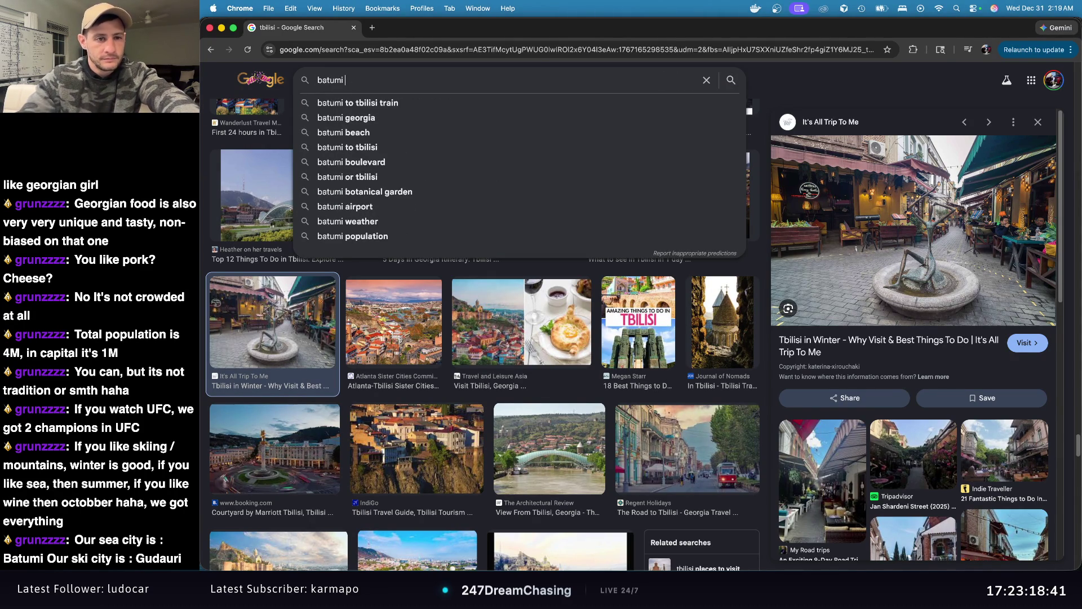
{"action": "key", "text": "Down"}
{"action": "key", "text": "Down"}
{"action": "key", "text": "Return"}
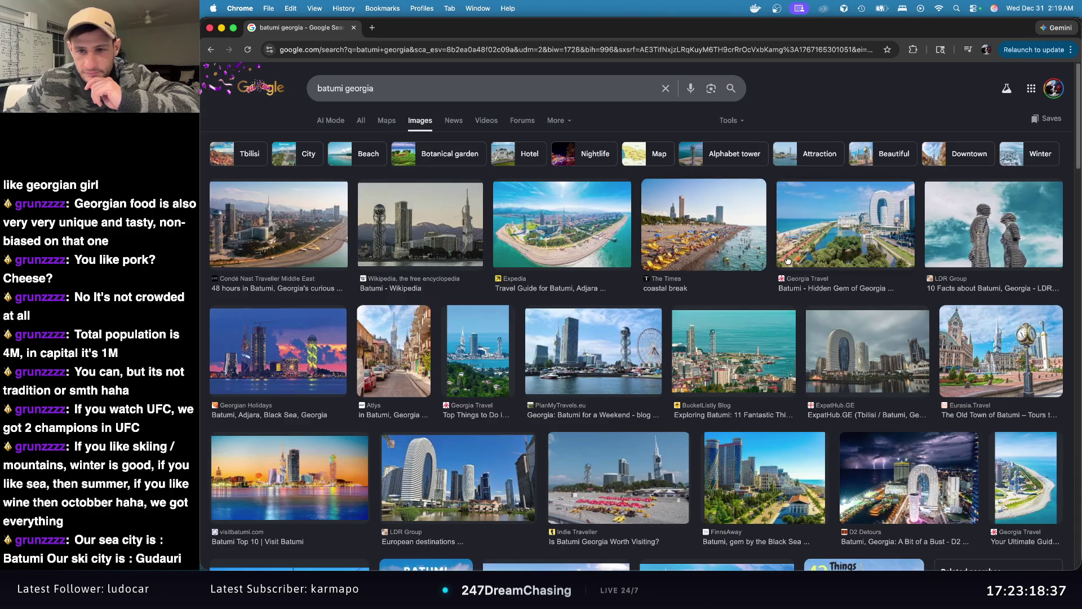
Step: Preview the Old Town, ExpatHub.GE skyline and PlanMyTravels.eu 'Batumi for a Weekend' photos
{"action": "left_click", "coordinate": [977, 338]}
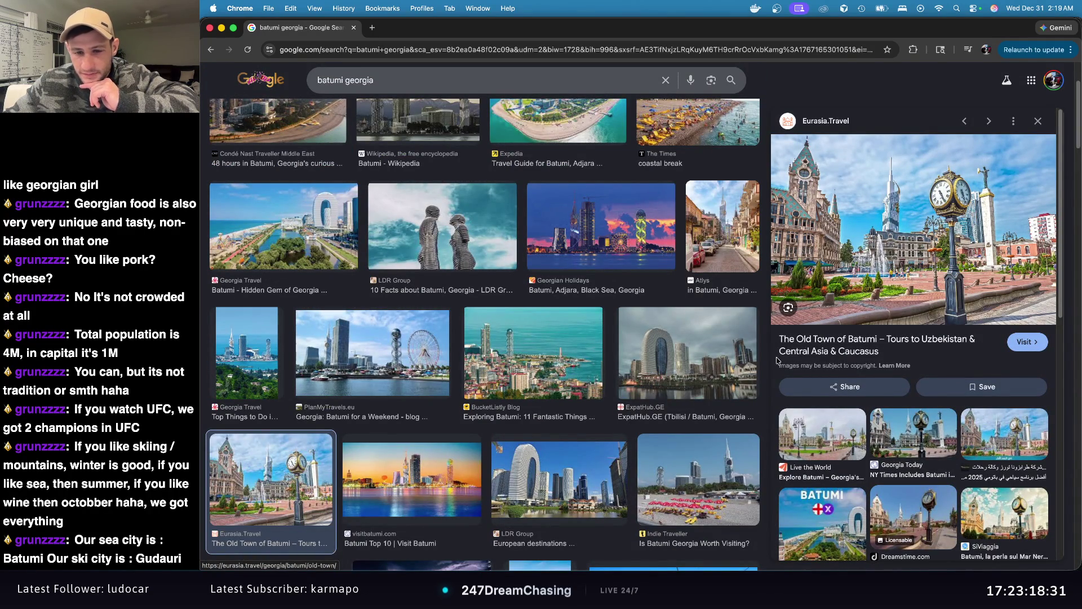
{"action": "left_click", "coordinate": [709, 354]}
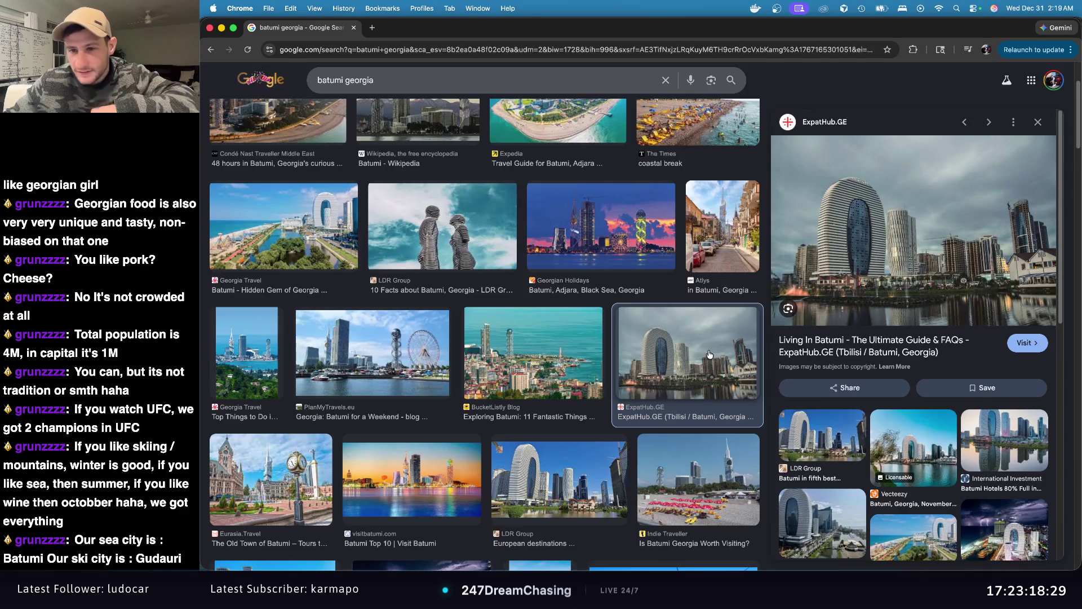
{"action": "left_click", "coordinate": [369, 362]}
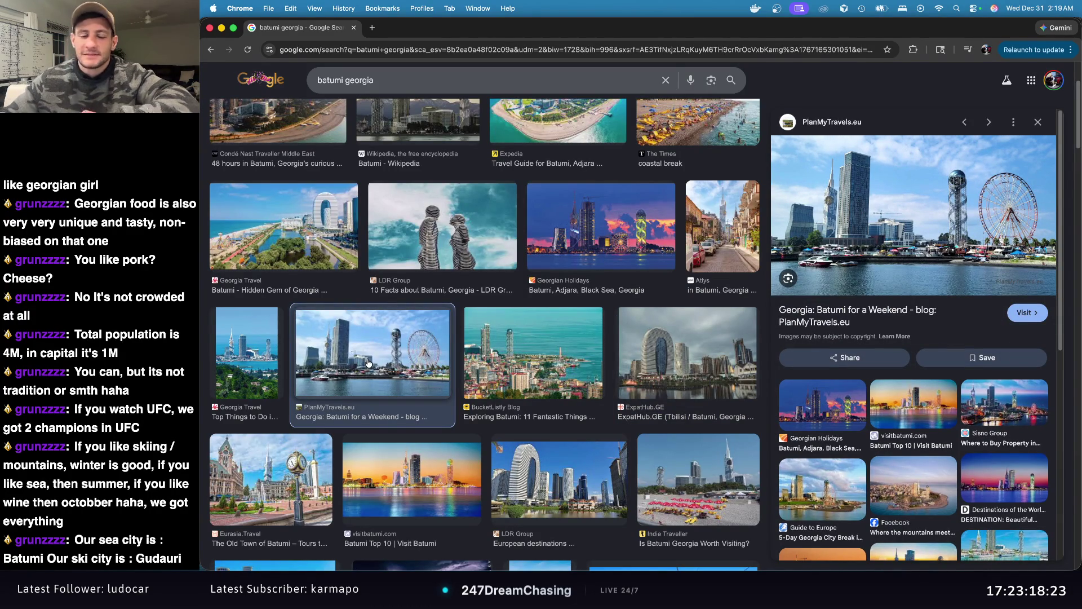
{"action": "scroll", "coordinate": [381, 380], "scroll_direction": "down", "scroll_amount": 3}
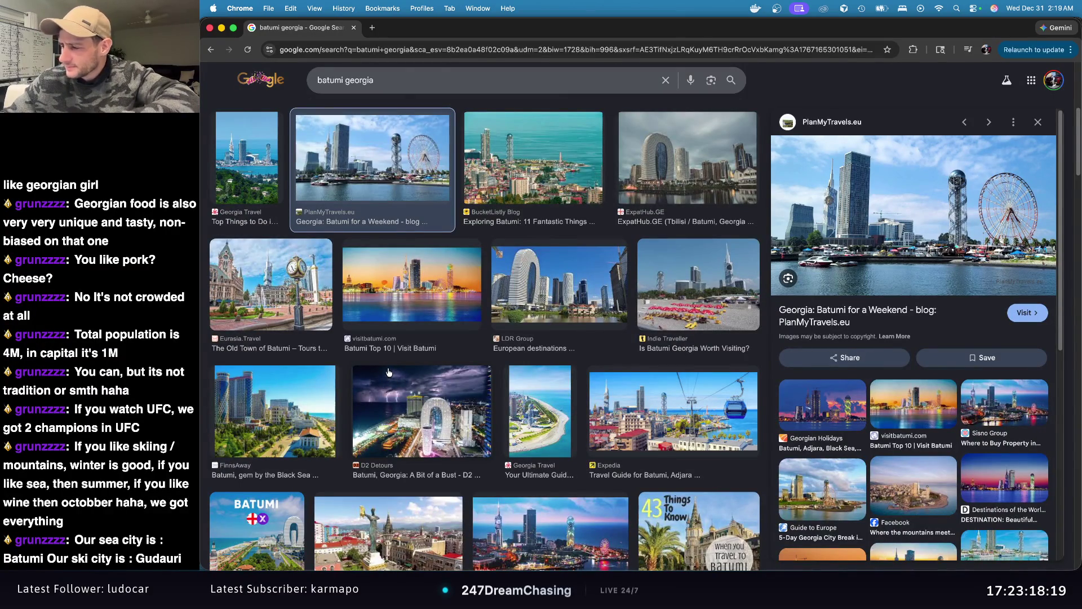
{"action": "scroll", "coordinate": [402, 361], "scroll_direction": "down", "scroll_amount": 1}
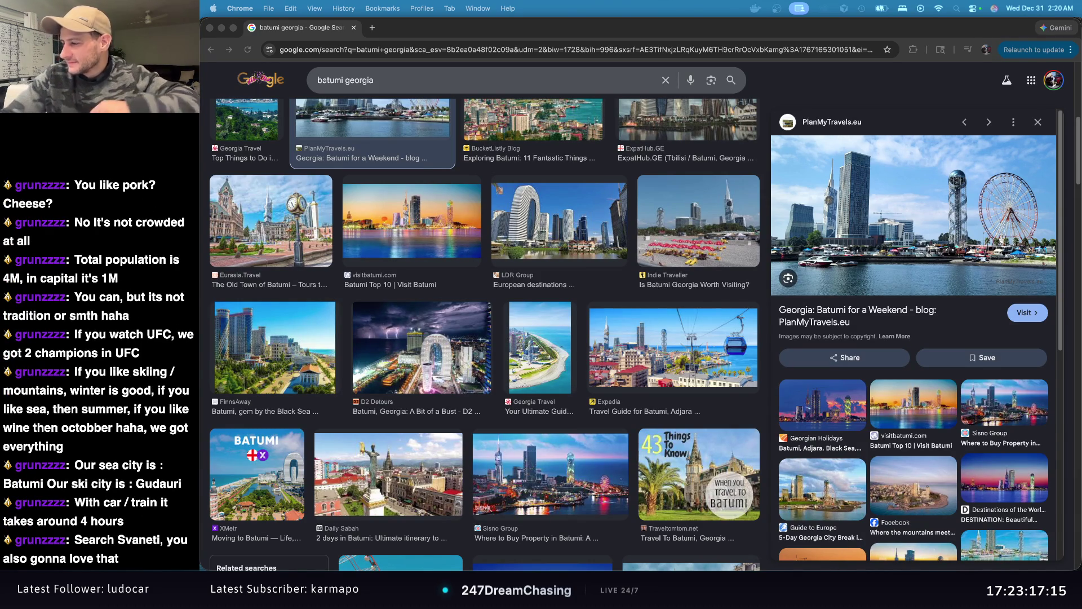
Step: Replace the 'batumi georgia' query with 'svaneti' and search images
{"action": "left_click", "coordinate": [400, 80]}
{"action": "triple_click", "coordinate": [400, 80]}
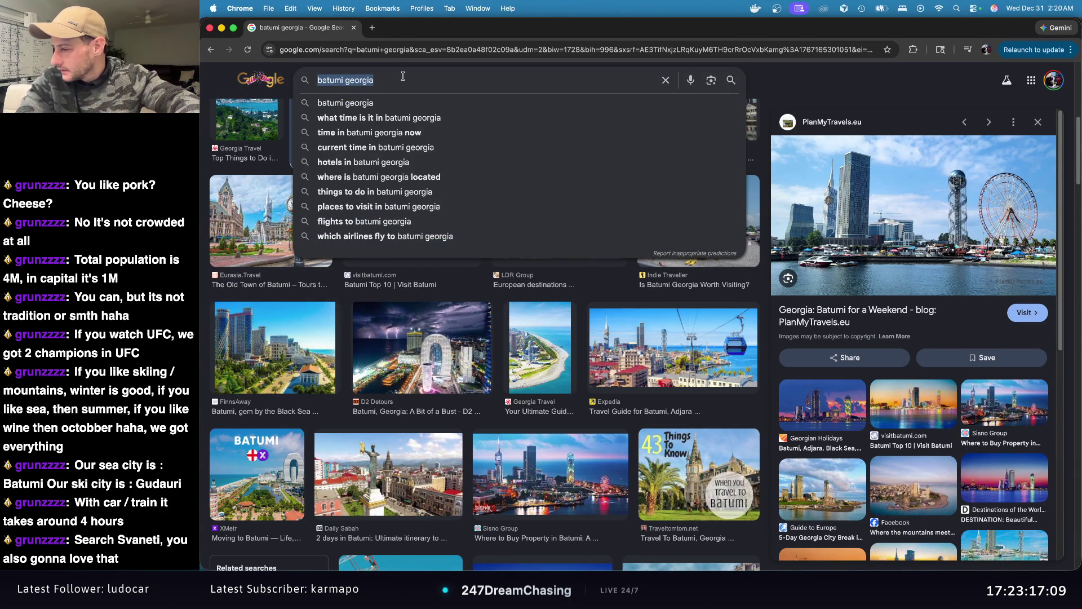
{"action": "type", "text": "svaneti"}
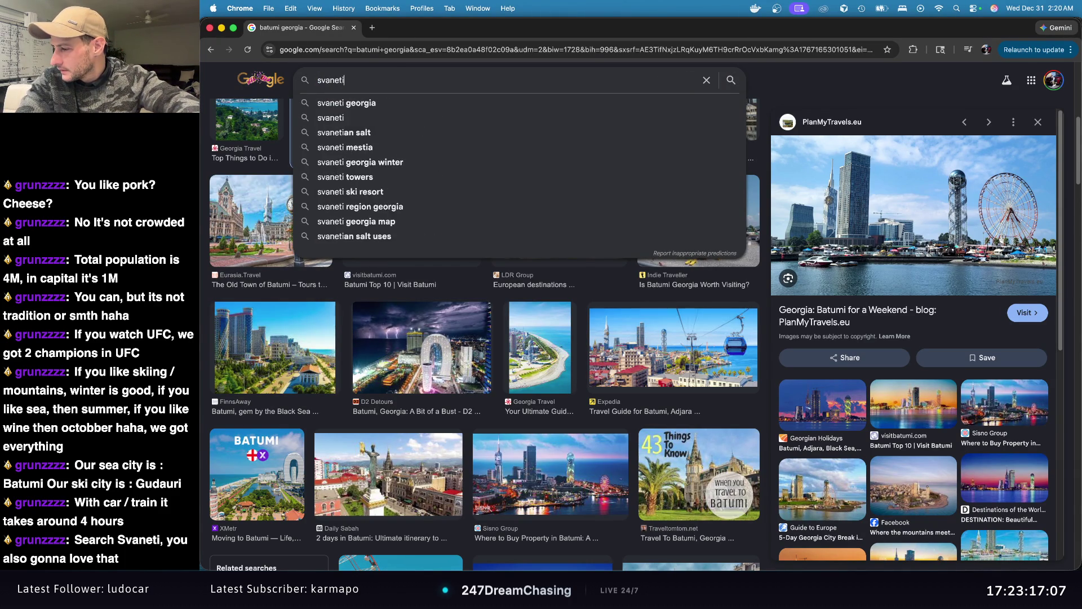
{"action": "key", "text": "Return"}
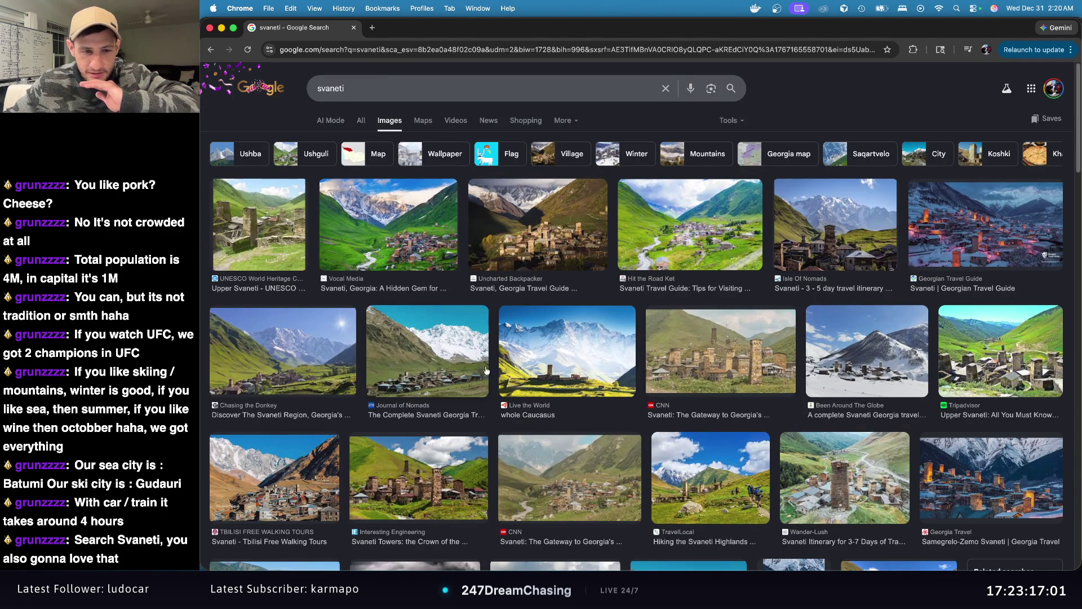
Step: Preview Svaneti towers, Tripadvisor Upper Svaneti and Vocal Media valley photos, opening the Vocal Media article
{"action": "left_click", "coordinate": [450, 468]}
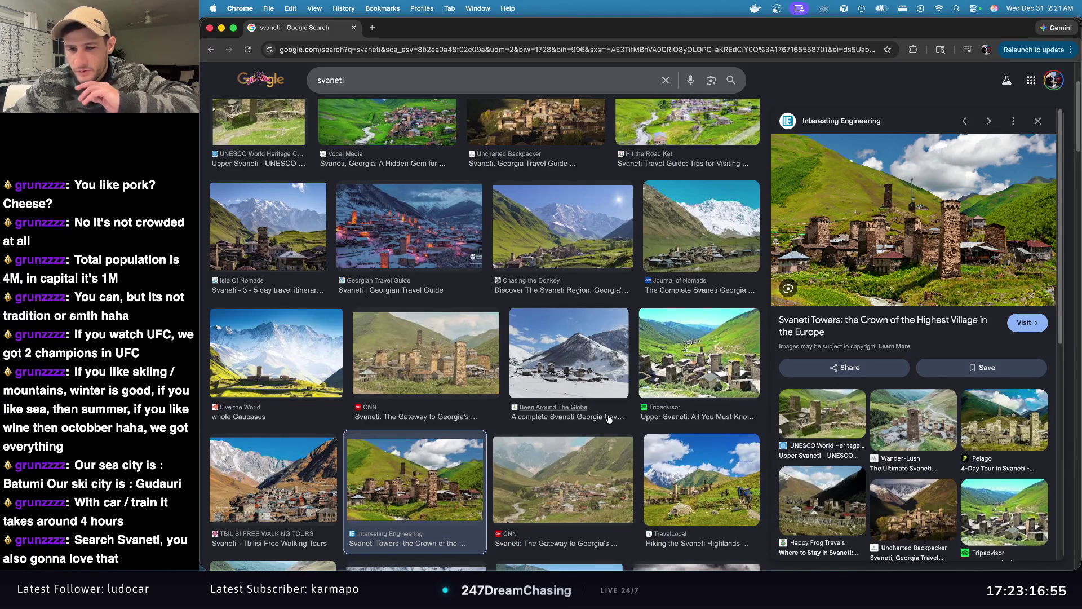
{"action": "left_click", "coordinate": [690, 380]}
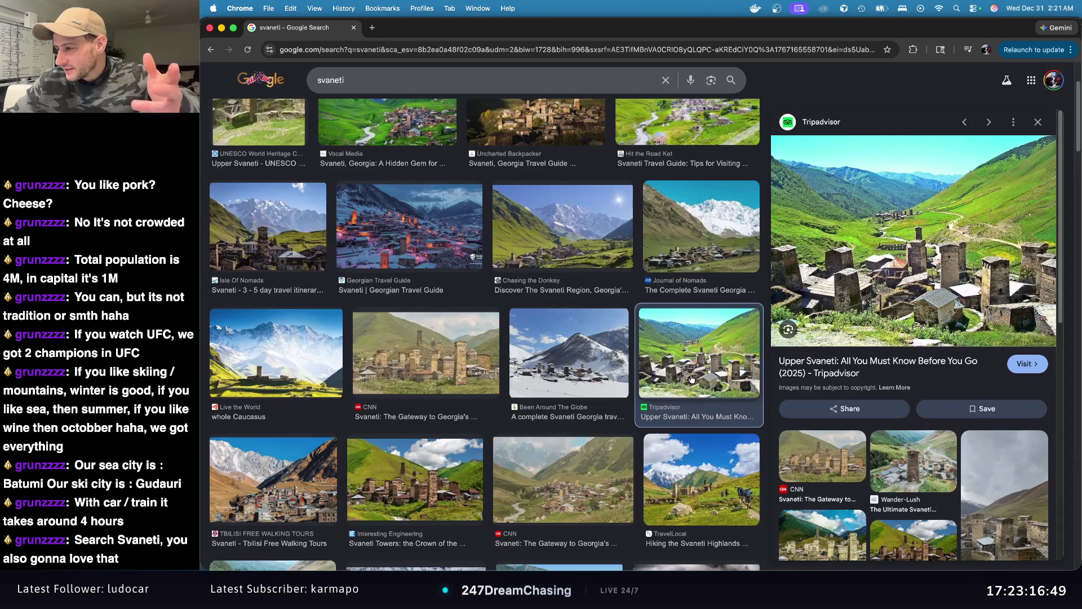
{"action": "scroll", "coordinate": [625, 276], "scroll_direction": "up", "scroll_amount": 3}
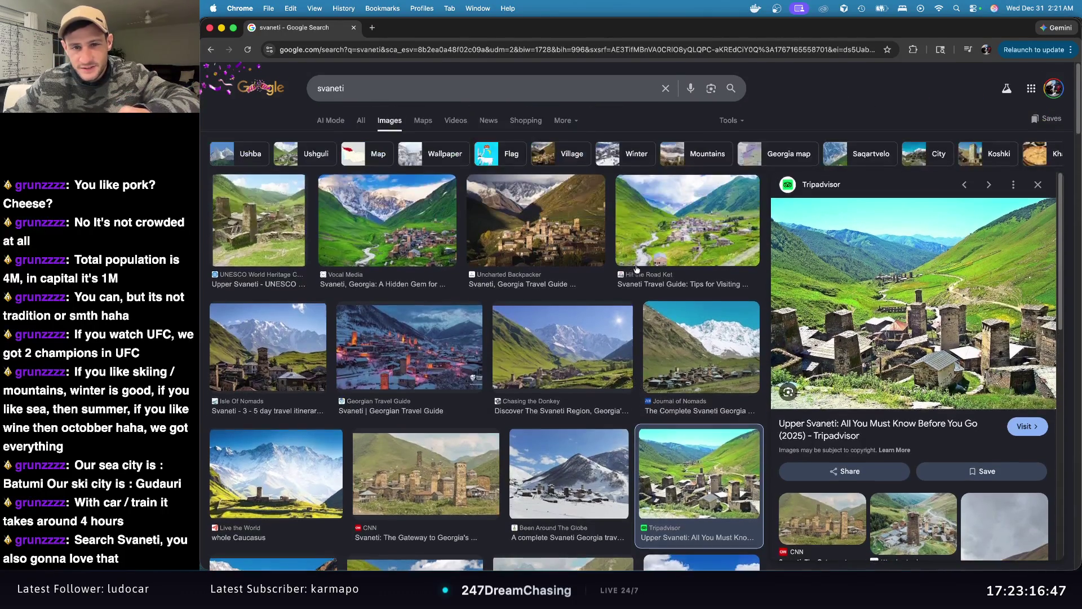
{"action": "left_click", "coordinate": [411, 240]}
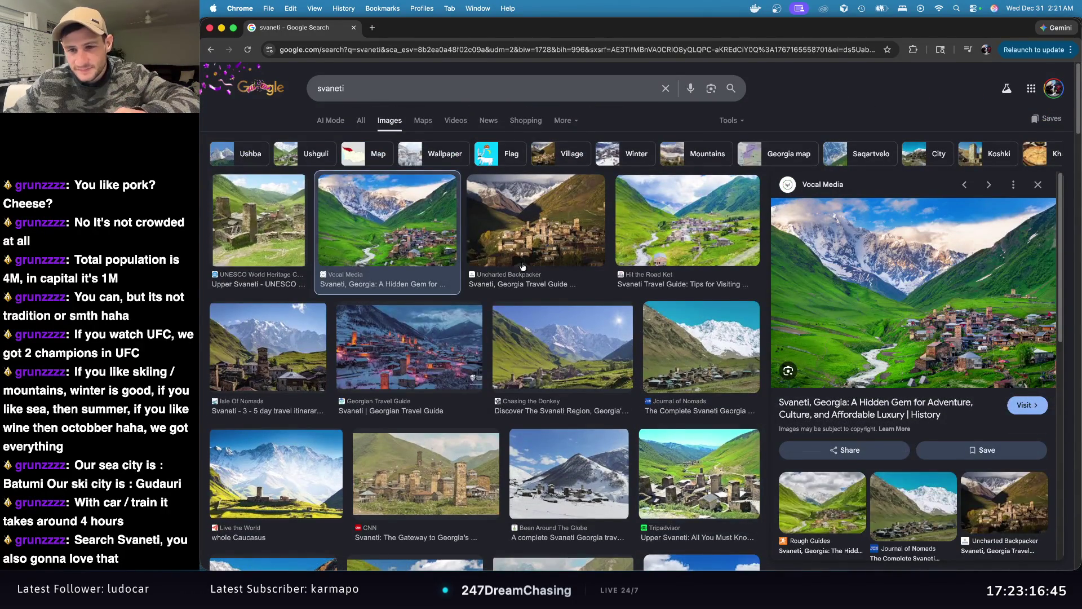
{"action": "left_click", "coordinate": [940, 316]}
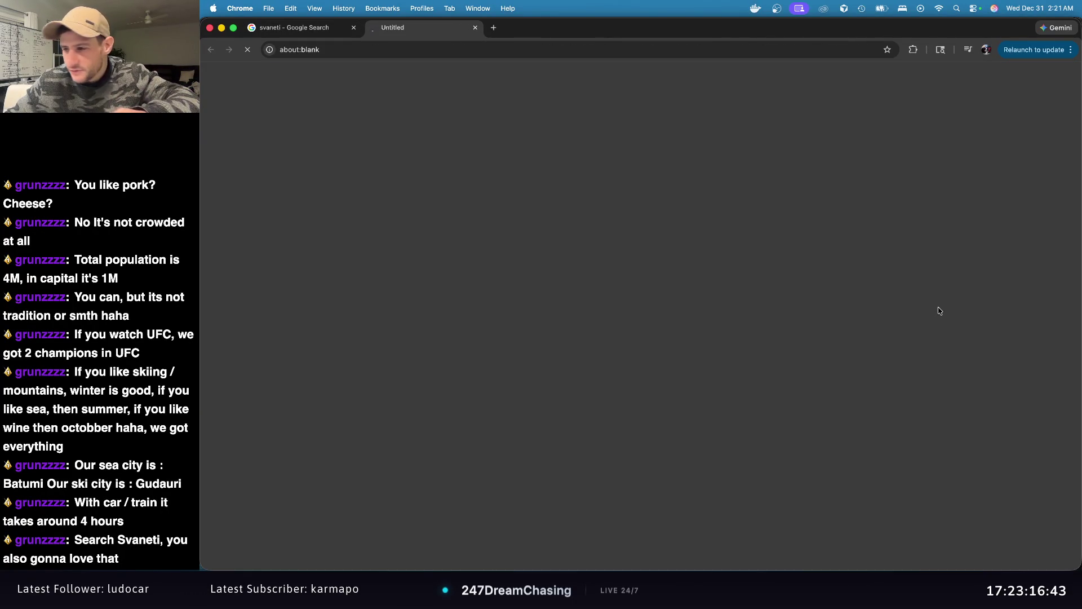
Step: Scroll the Vocal Media 'Svaneti, Georgia: A Hidden Gem' article, then minimize Chrome
{"action": "scroll", "coordinate": [802, 294], "scroll_direction": "down", "scroll_amount": 5}
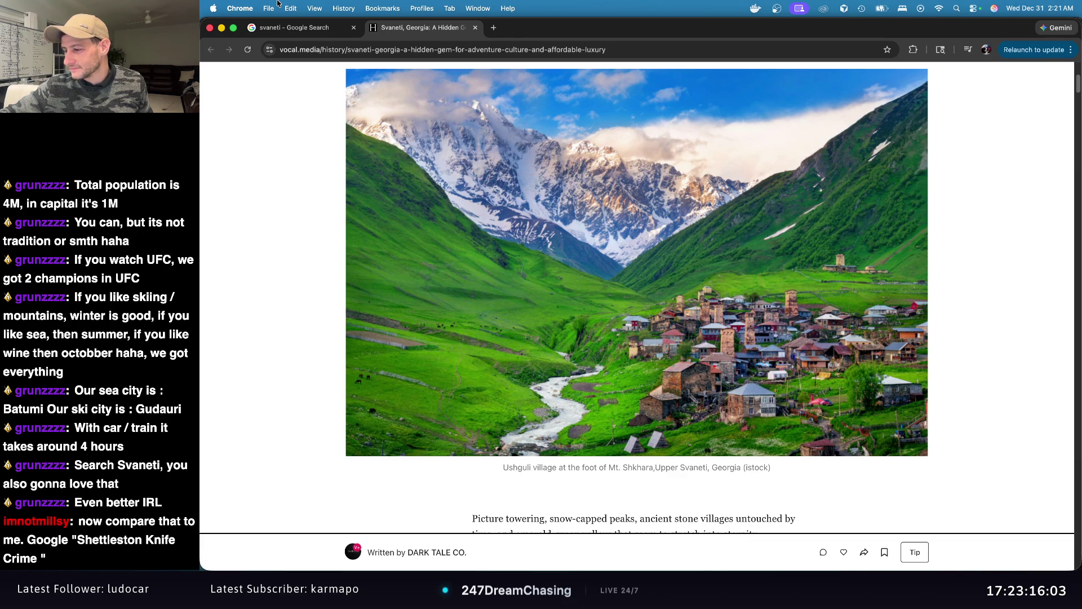
{"action": "left_click", "coordinate": [221, 29]}
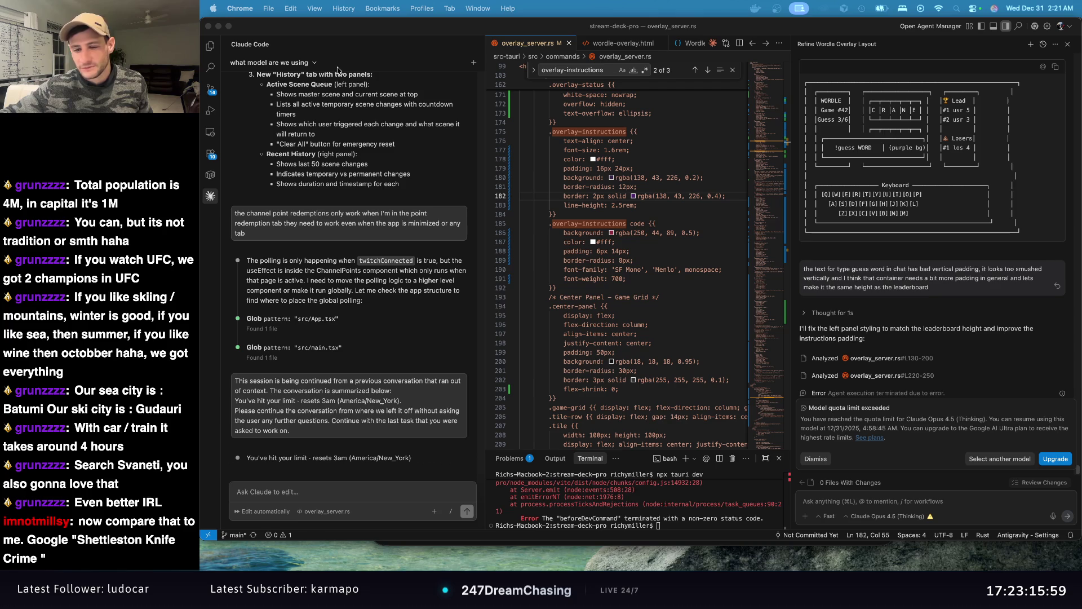
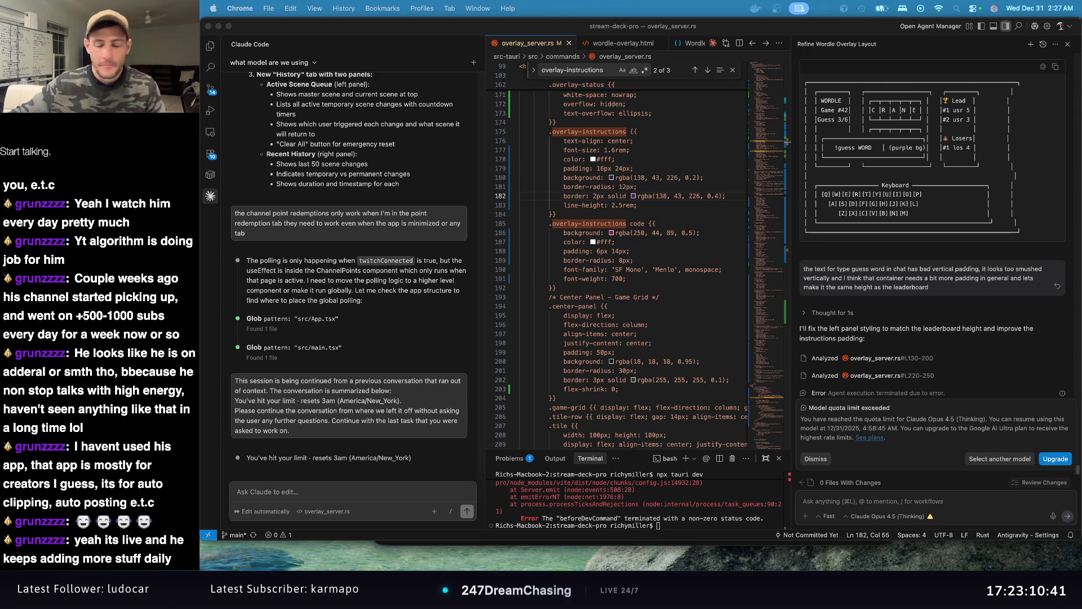
Step: Bring the StreamDeck Pro window in front of the Antigravity editor with Cmd+Tab
{"action": "key", "text": "super+Tab"}
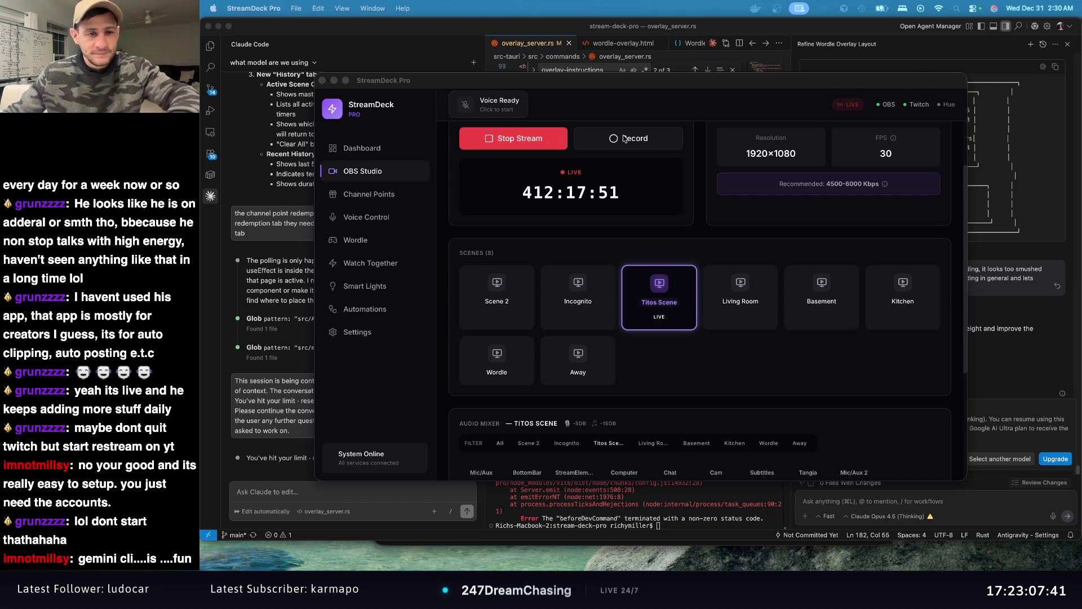
Step: View the Wordle for Chat page, then return to the Watch Together queue with its new pending video
{"action": "left_click", "coordinate": [383, 263]}
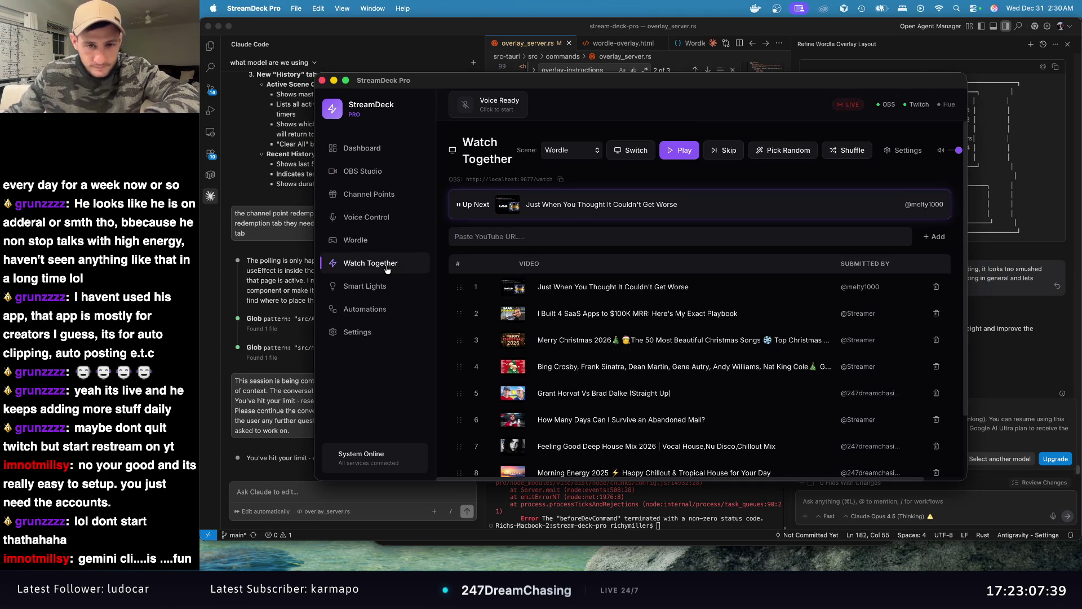
{"action": "left_click", "coordinate": [389, 287]}
{"action": "left_click", "coordinate": [386, 310]}
{"action": "left_click", "coordinate": [394, 244]}
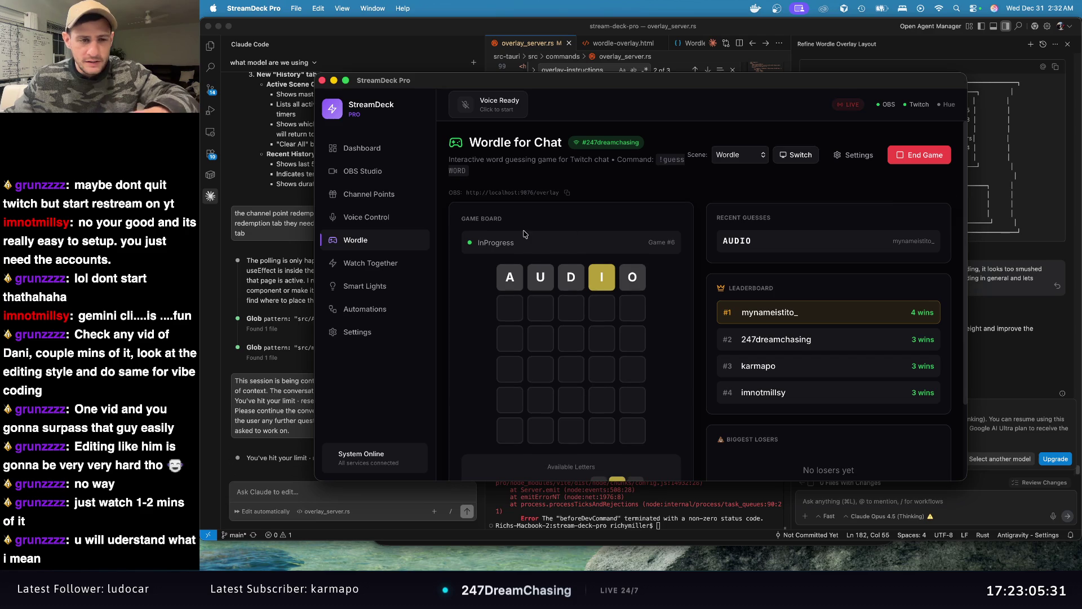
{"action": "left_click", "coordinate": [396, 267]}
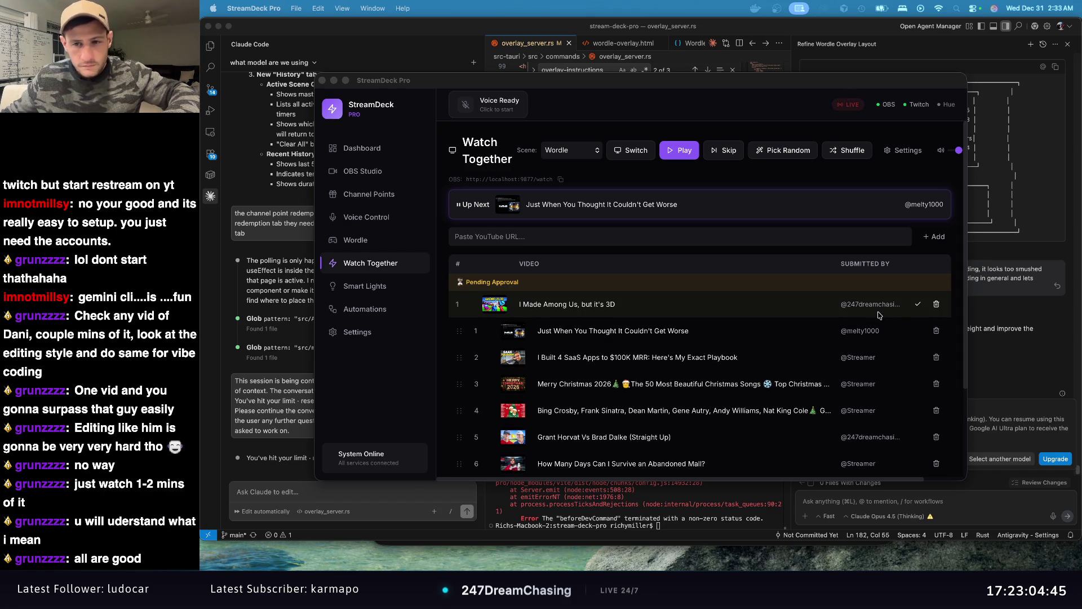
Step: Approve 'I Made Among Us, but it's 3D' and move it to the top of the queue as up next
{"action": "left_click", "coordinate": [919, 304]}
{"action": "left_click", "coordinate": [919, 305]}
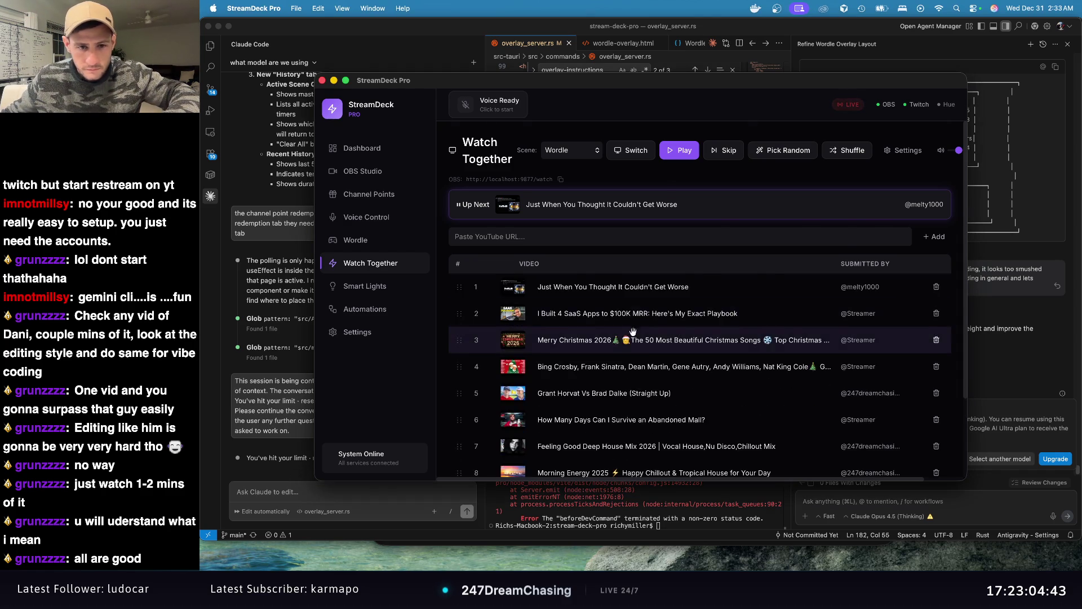
{"action": "scroll", "coordinate": [563, 395], "scroll_direction": "down", "scroll_amount": 2}
{"action": "left_click_drag", "start_coordinate": [460, 448], "coordinate": [462, 350]}
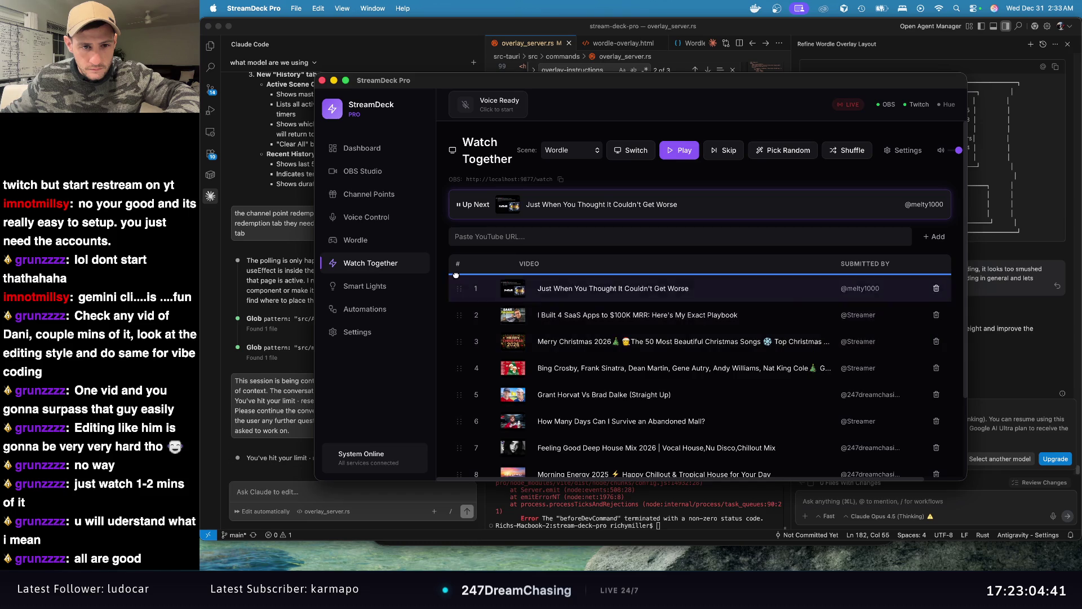
{"action": "left_click", "coordinate": [651, 155]}
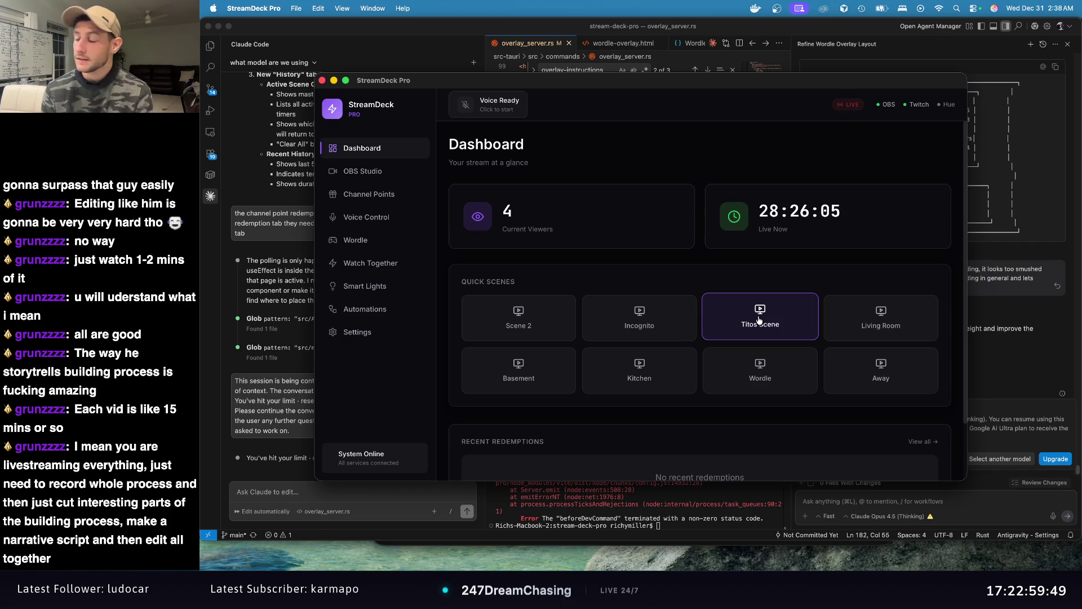
Step: Open the OBS Studio stream controls page, then drag the Chrome viewcreator.ai window into view
{"action": "left_click", "coordinate": [336, 172]}
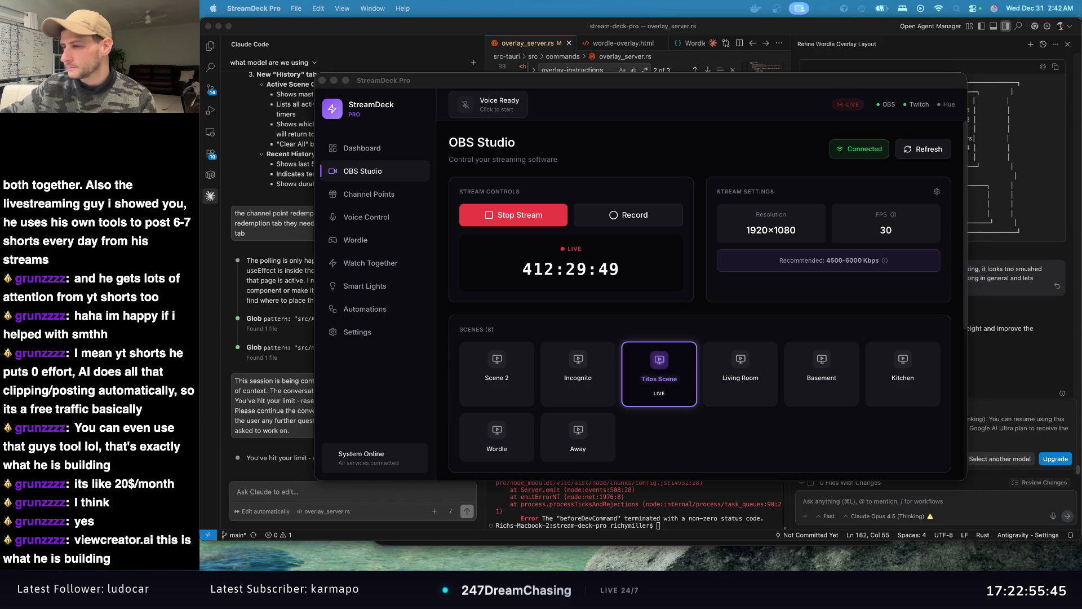
{"action": "left_click_drag", "start_coordinate": [1081, 33], "coordinate": [602, 28]}
Step: Maximise Chrome, start a free ViewCreator signup and choose the Free plan, ending on the 25-credit dashboard
{"action": "double_click", "coordinate": [602, 28]}
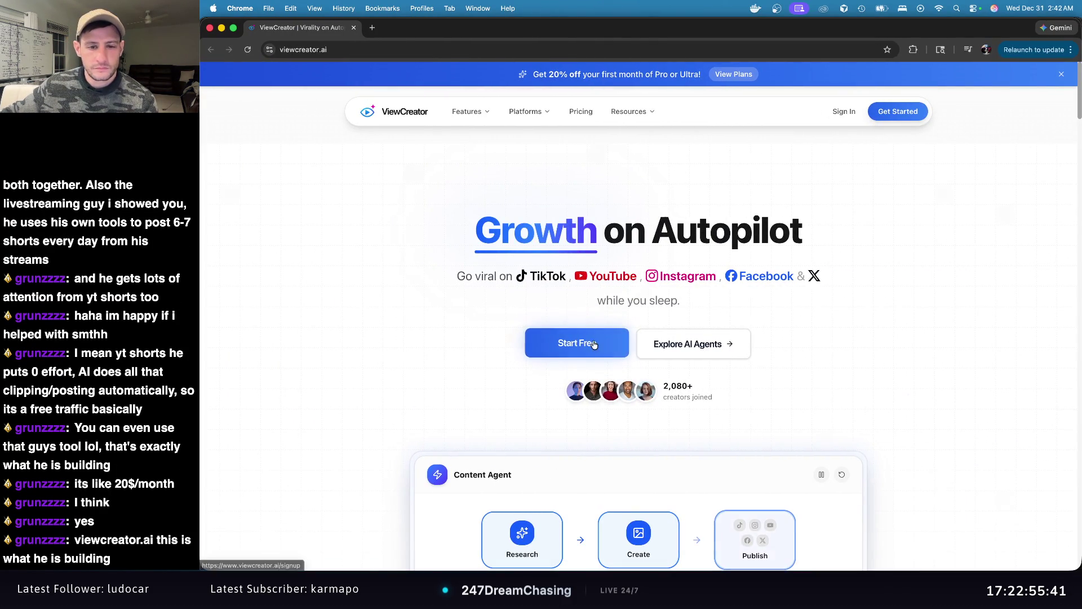
{"action": "left_click", "coordinate": [584, 342]}
{"action": "left_click_drag", "start_coordinate": [375, 276], "coordinate": [450, 295]}
{"action": "left_click", "coordinate": [451, 295]}
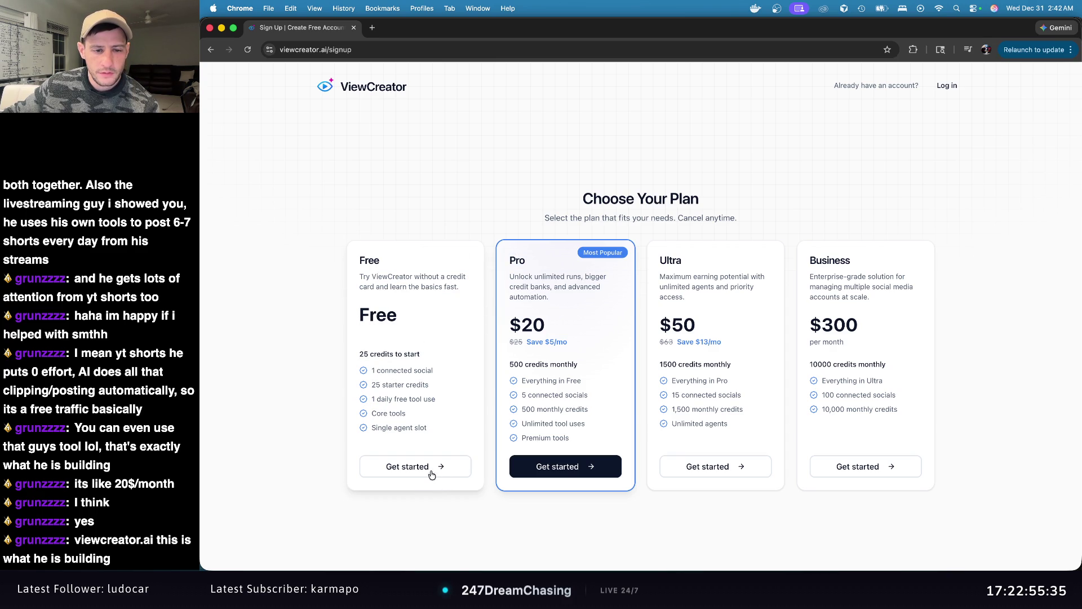
{"action": "left_click", "coordinate": [431, 475]}
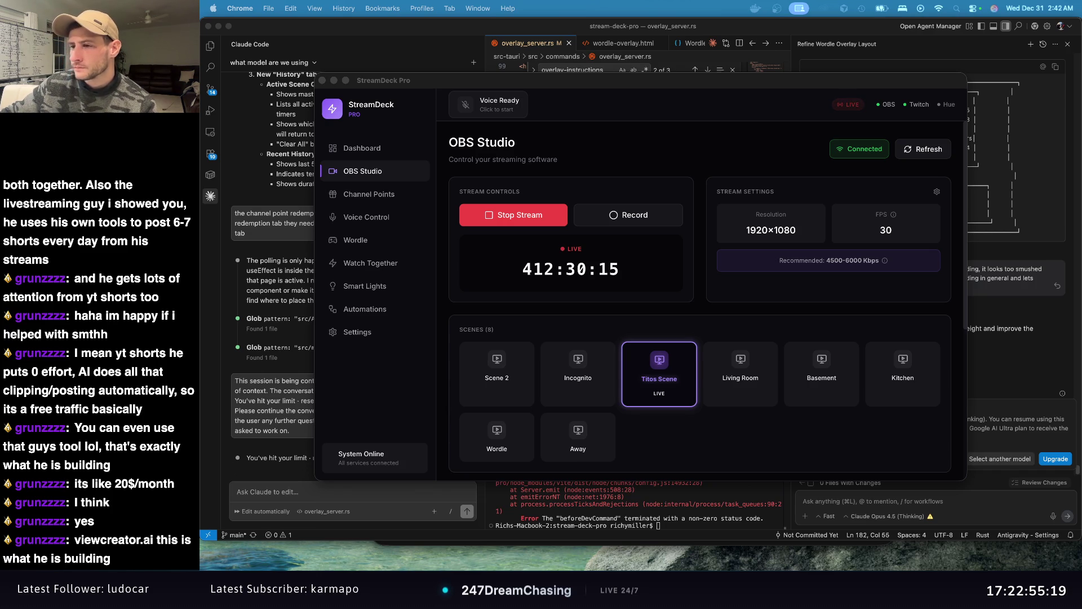
{"action": "key", "text": "ctrl+Right"}
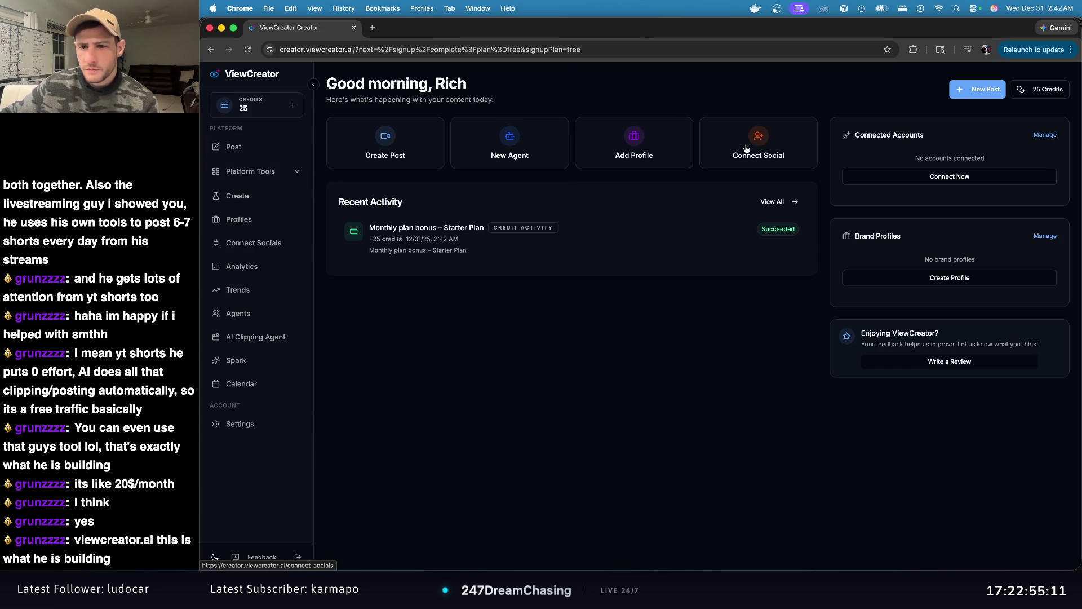
Step: Expand Platform Tools and browse the YouTube, Instagram, Facebook and TikTok studio pages
{"action": "left_click", "coordinate": [985, 88]}
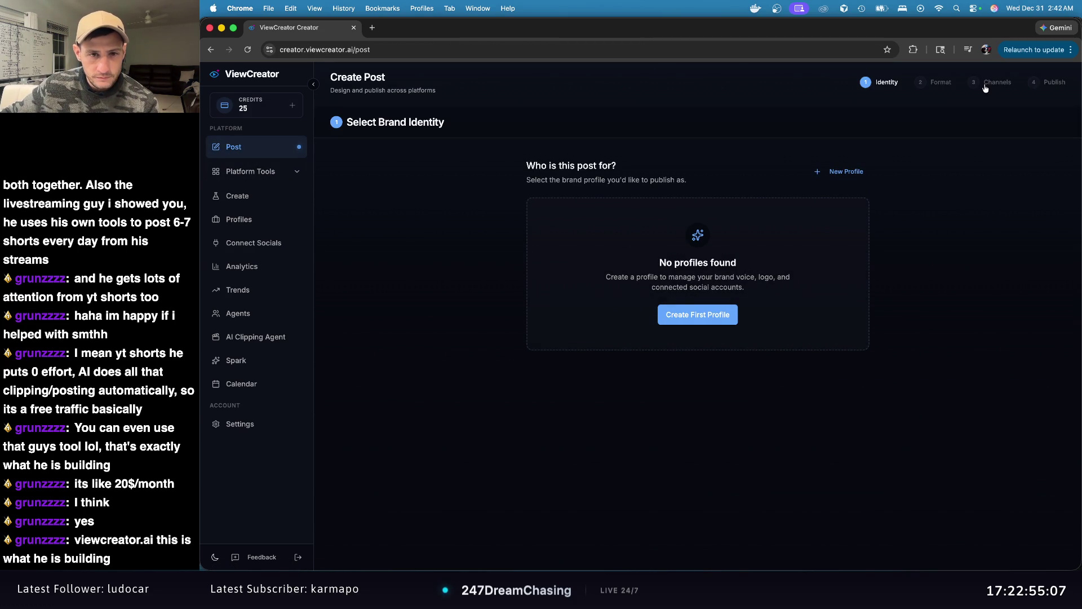
{"action": "left_click", "coordinate": [260, 174]}
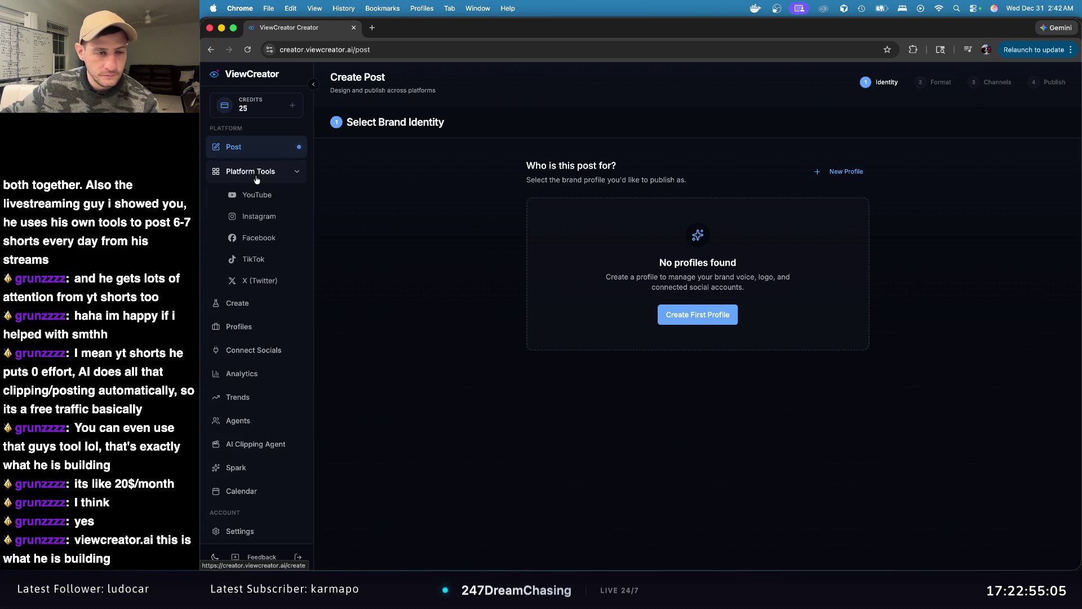
{"action": "left_click", "coordinate": [262, 196]}
{"action": "left_click", "coordinate": [265, 216]}
{"action": "left_click", "coordinate": [260, 237]}
{"action": "left_click", "coordinate": [275, 221]}
{"action": "left_click", "coordinate": [262, 195]}
{"action": "left_click", "coordinate": [262, 237]}
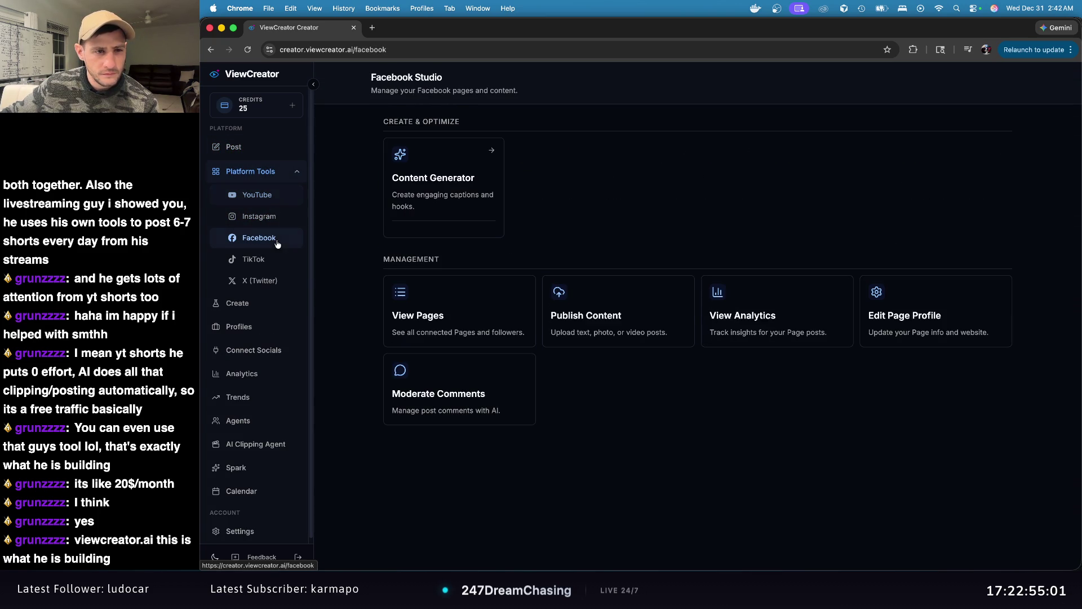
{"action": "left_click", "coordinate": [277, 264]}
Step: Collapse Platform Tools and tour Create, Profiles, Connect Socials, Analytics, Trends, Agents, AI Clipping Agent and Spark
{"action": "left_click", "coordinate": [265, 171]}
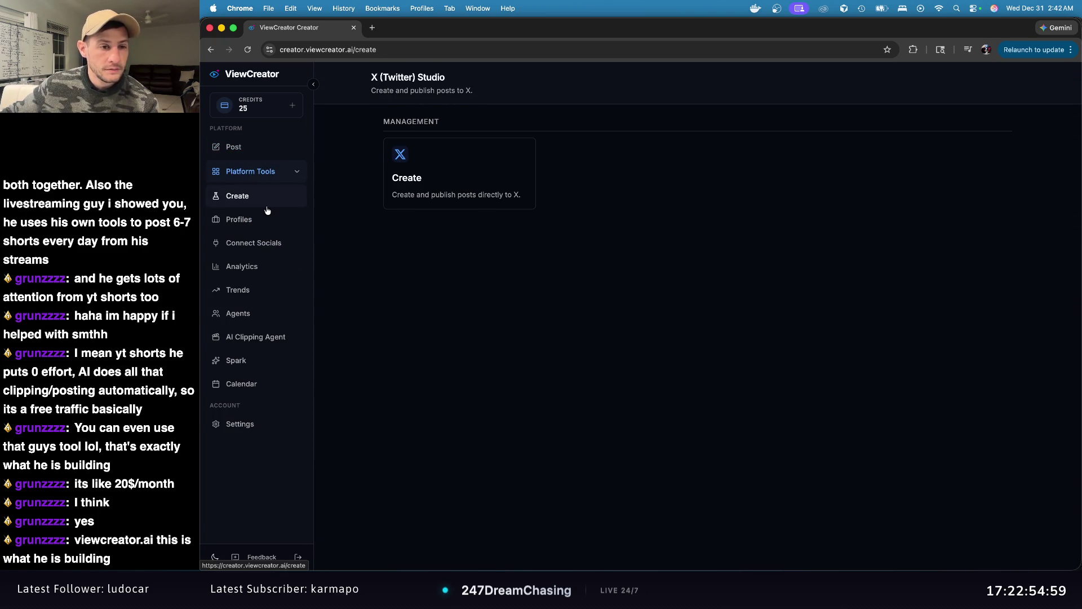
{"action": "left_click", "coordinate": [265, 196]}
{"action": "left_click", "coordinate": [263, 220]}
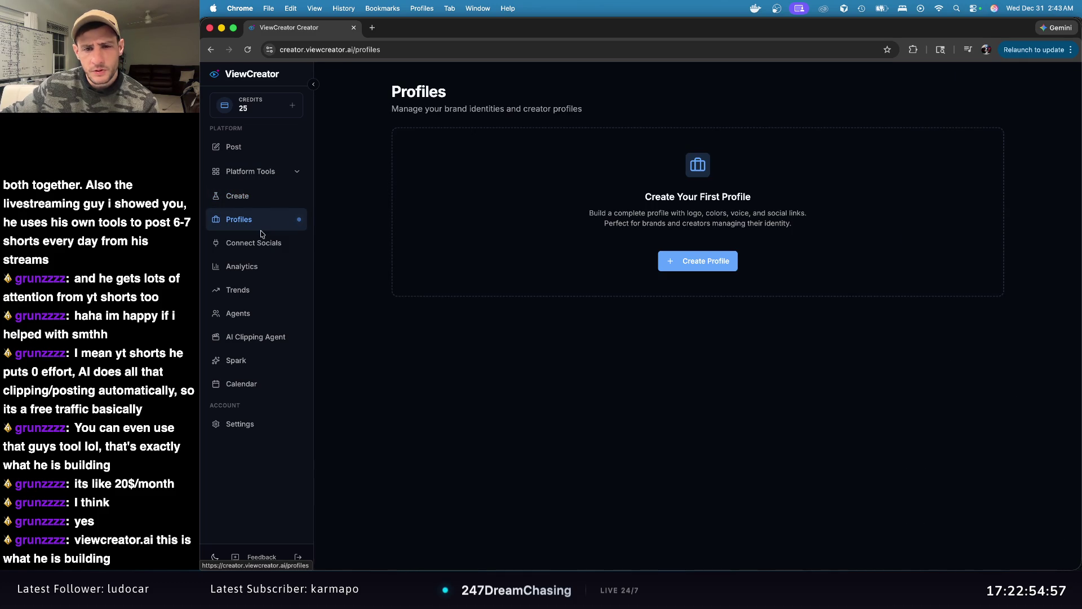
{"action": "left_click", "coordinate": [264, 243]}
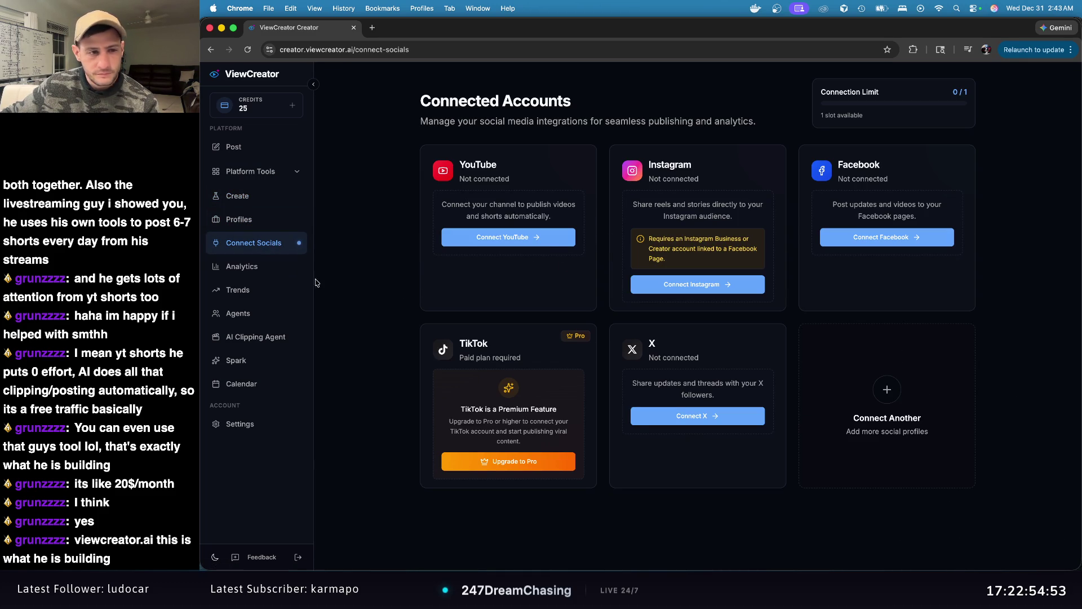
{"action": "left_click", "coordinate": [270, 267]}
{"action": "left_click", "coordinate": [271, 290]}
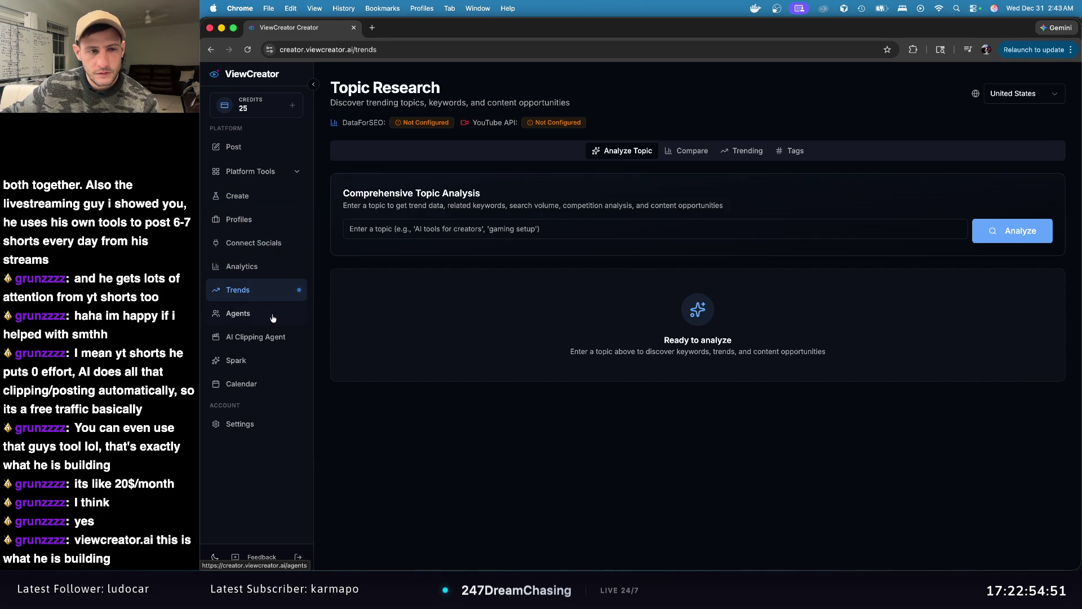
{"action": "left_click", "coordinate": [271, 315]}
{"action": "left_click", "coordinate": [271, 336]}
{"action": "left_click", "coordinate": [269, 360]}
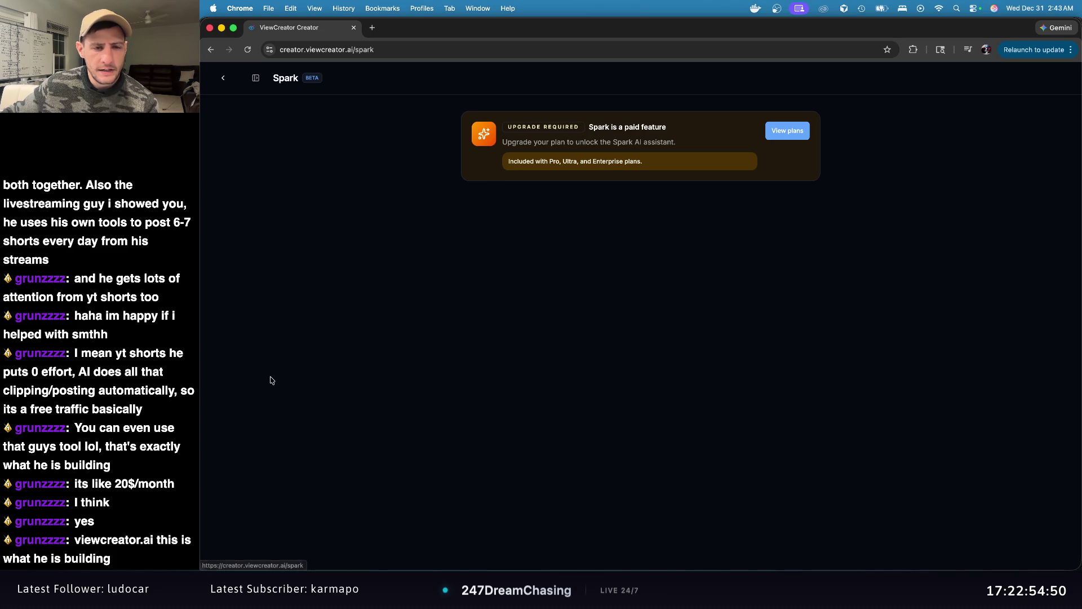
{"action": "left_click", "coordinate": [226, 81]}
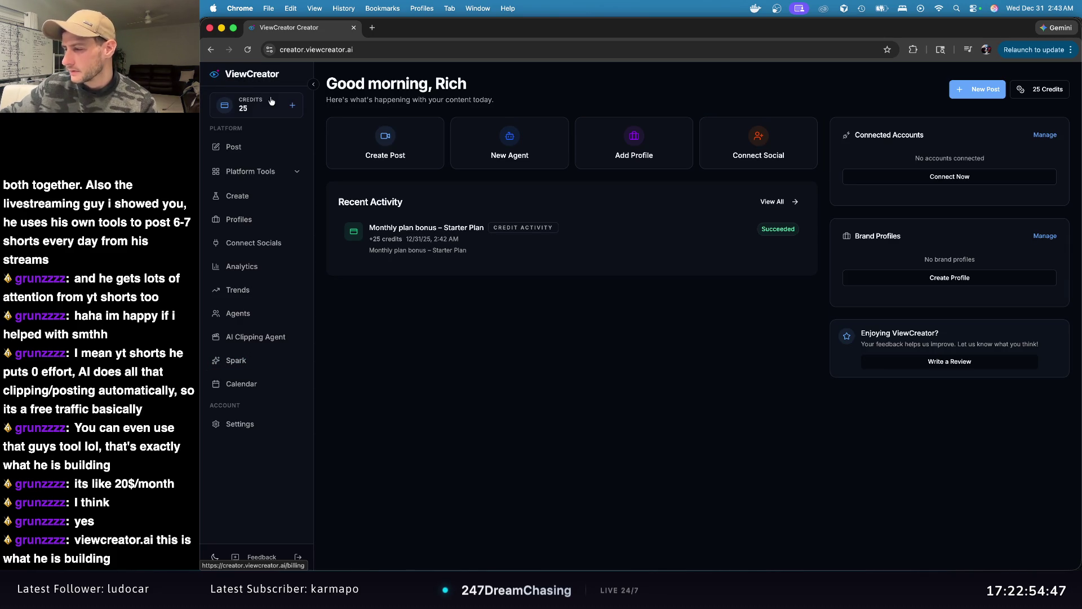
Step: Open Create Post, briefly visit the image playground, and leave Platform Tools collapsed
{"action": "left_click", "coordinate": [231, 148]}
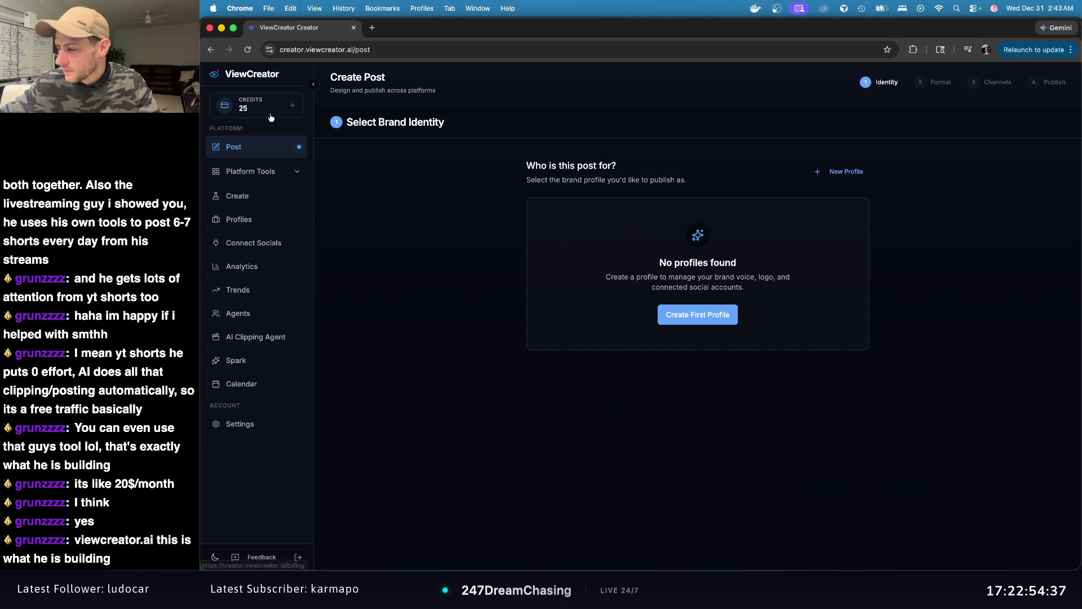
{"action": "left_click", "coordinate": [263, 170]}
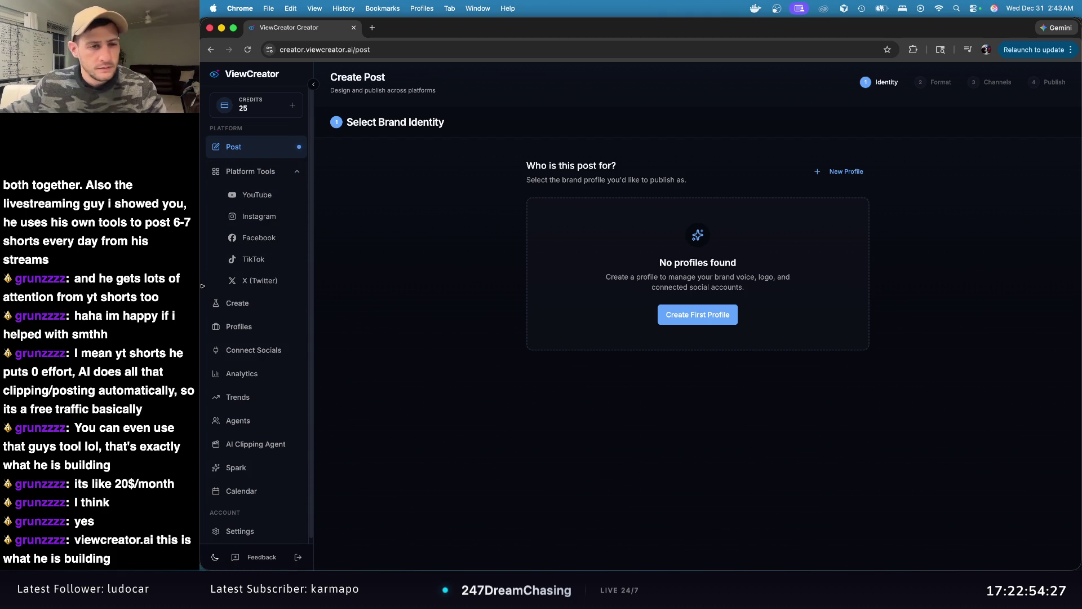
{"action": "left_click", "coordinate": [282, 171]}
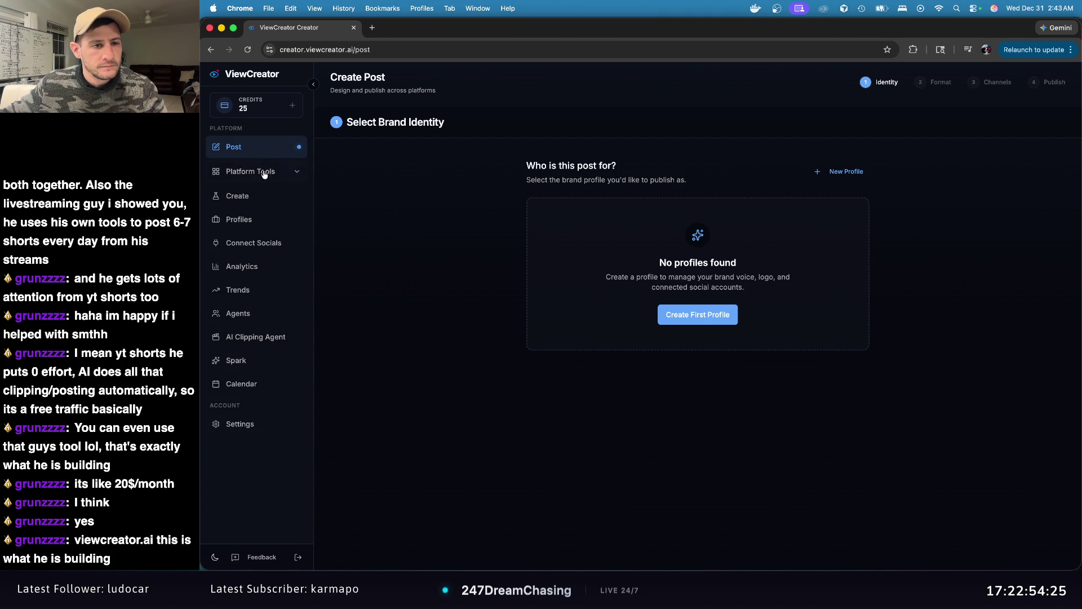
{"action": "left_click", "coordinate": [262, 199]}
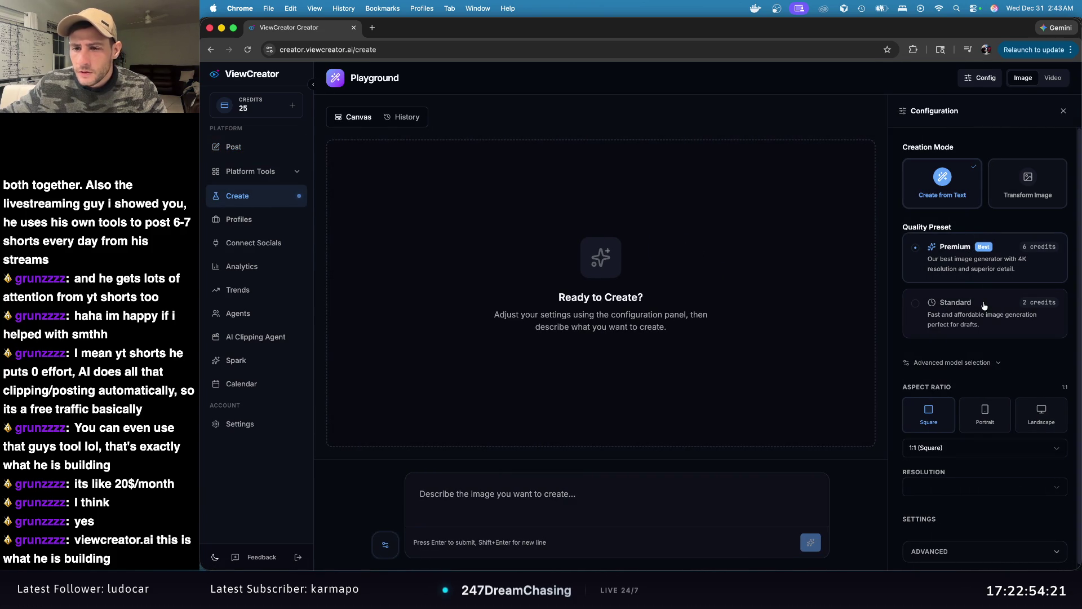
{"action": "left_click", "coordinate": [221, 151]}
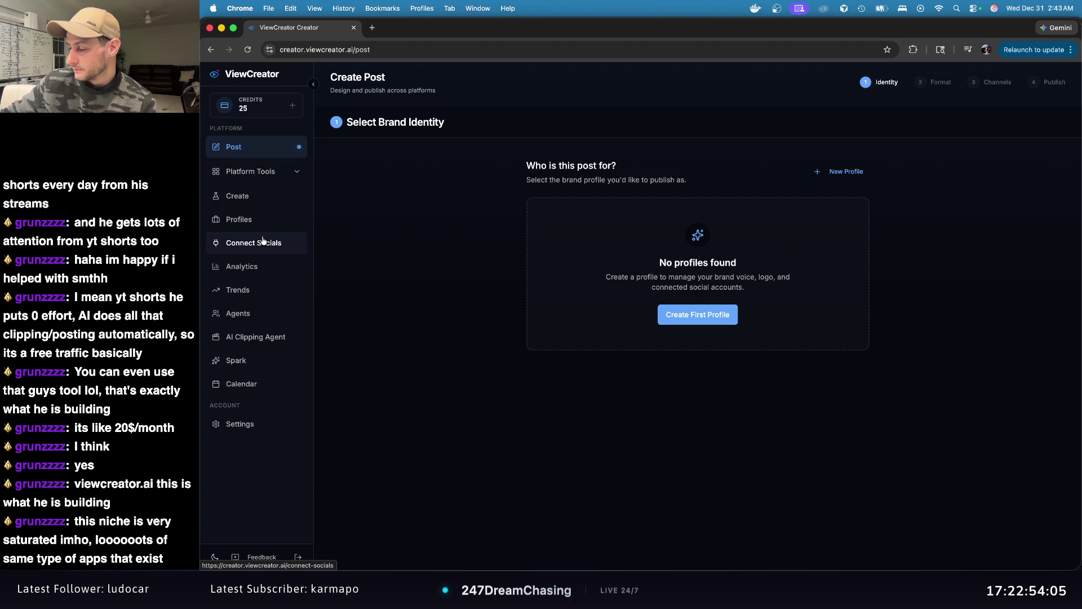
{"action": "left_click", "coordinate": [259, 173]}
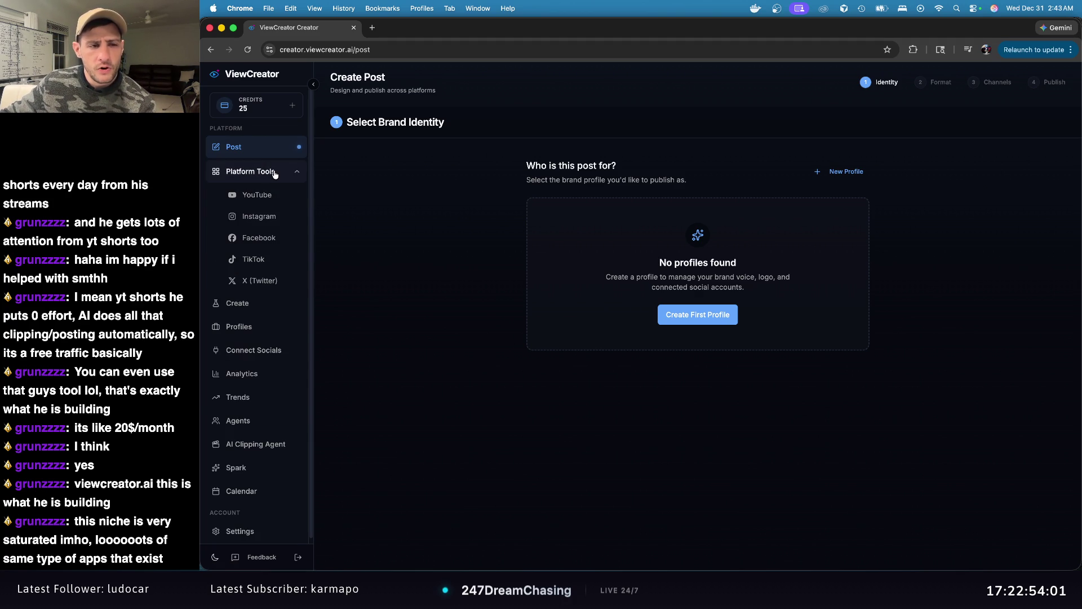
{"action": "left_click", "coordinate": [280, 176]}
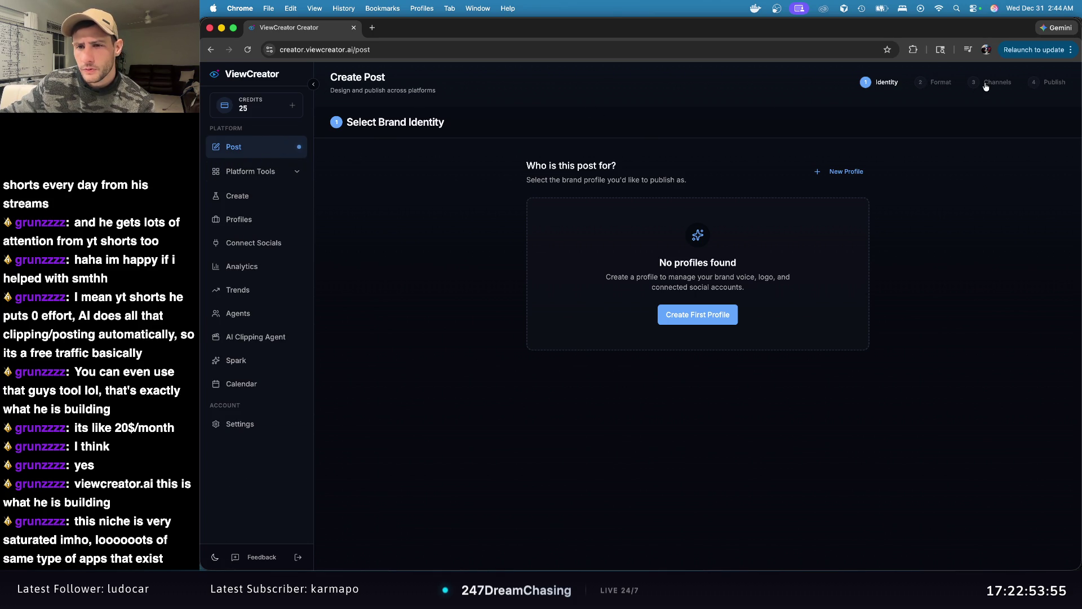
Step: Start a first brand profile manually, then leave the form for the Profiles page
{"action": "left_click", "coordinate": [715, 319]}
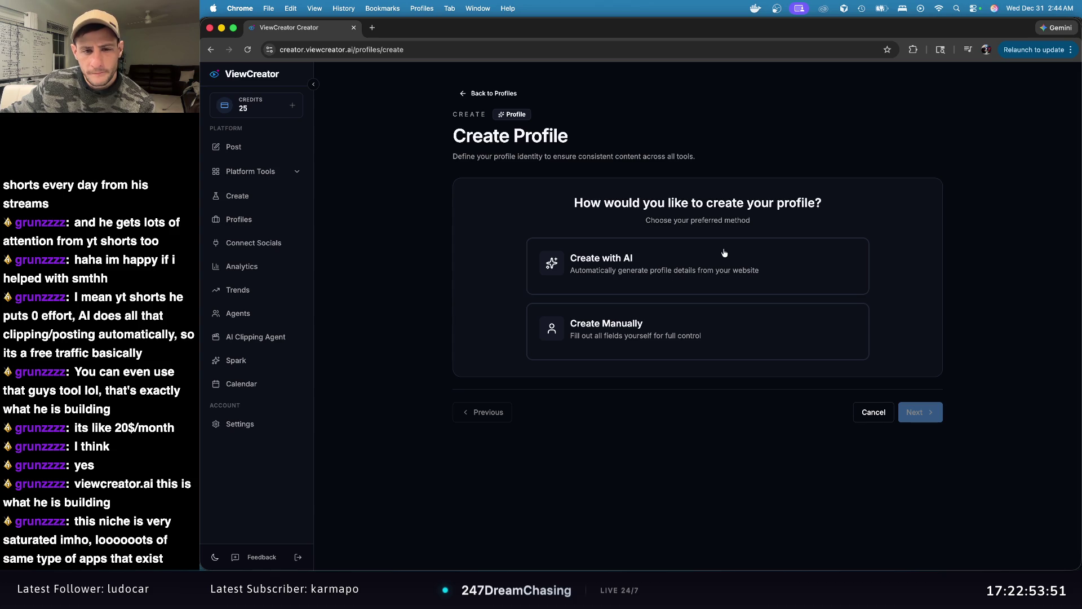
{"action": "left_click", "coordinate": [727, 327]}
{"action": "left_click", "coordinate": [907, 406]}
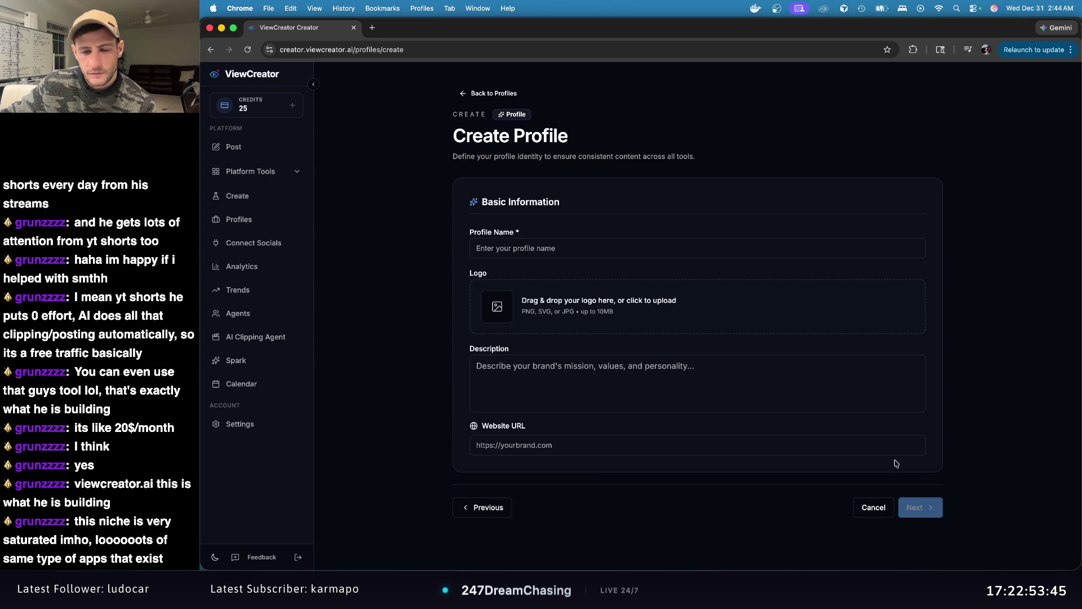
{"action": "left_click", "coordinate": [874, 507]}
Step: Visit Connect Socials and the AI Clipping Agent page, then go back to the empty Agents list
{"action": "left_click", "coordinate": [304, 243]}
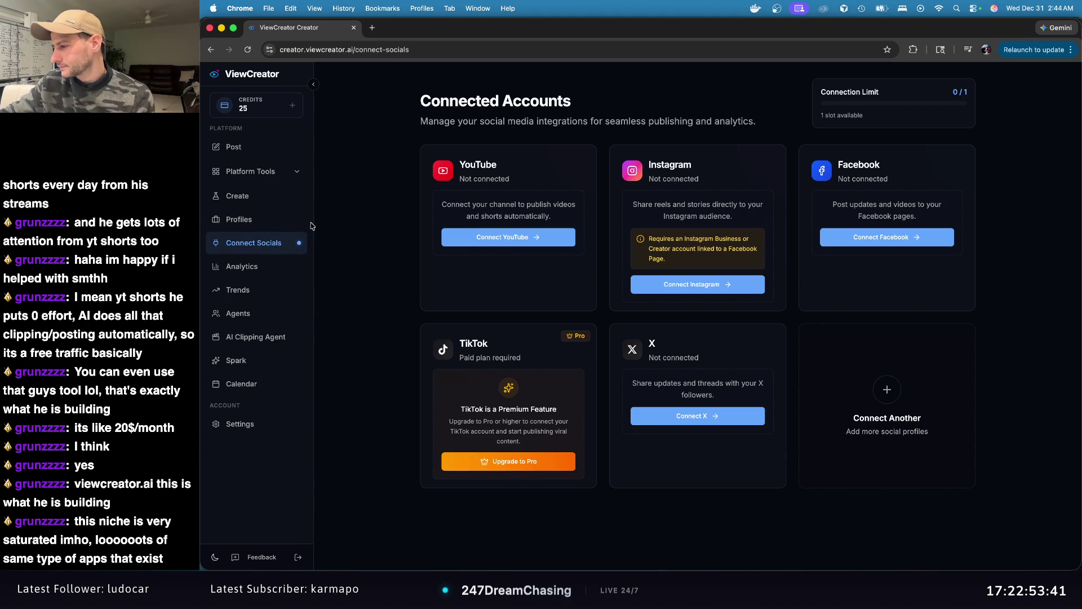
{"action": "left_click", "coordinate": [268, 318]}
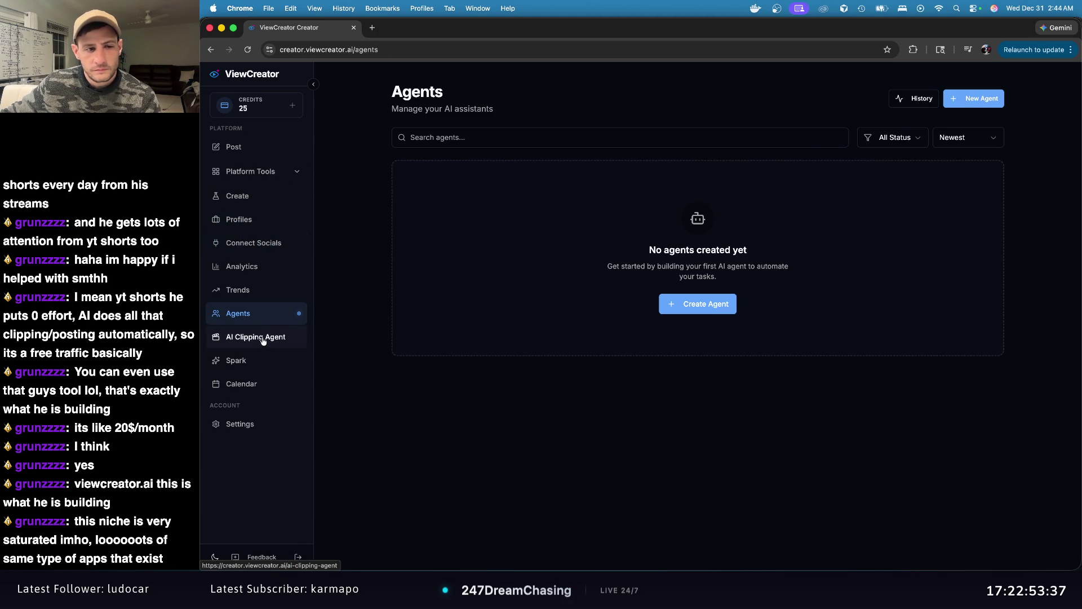
{"action": "left_click", "coordinate": [261, 338]}
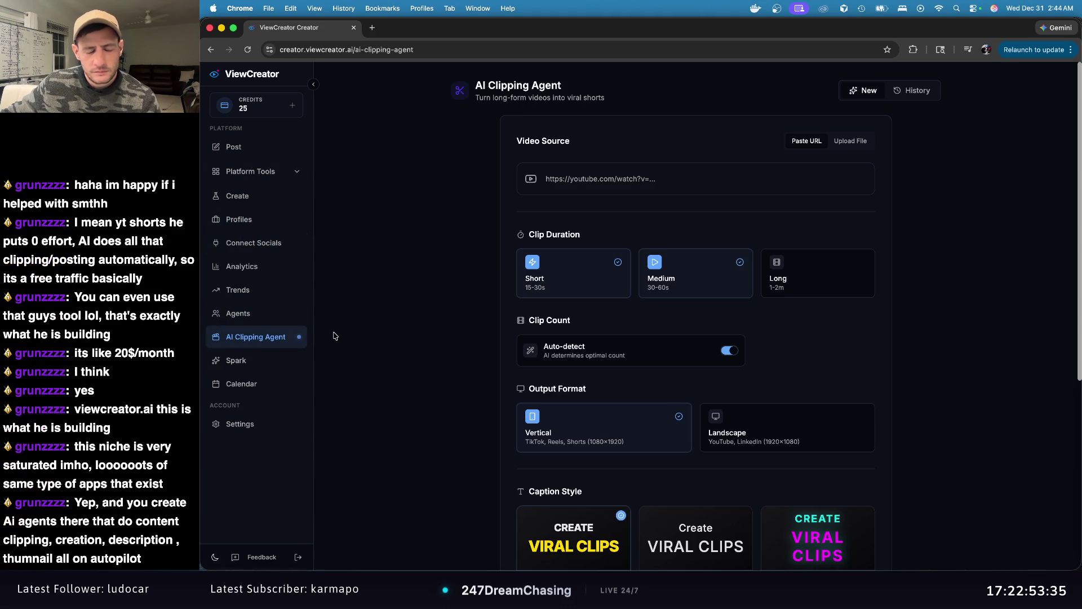
{"action": "scroll", "coordinate": [471, 241], "scroll_direction": "down", "scroll_amount": 3}
{"action": "scroll", "coordinate": [472, 241], "scroll_direction": "up", "scroll_amount": 3}
{"action": "left_click_drag", "start_coordinate": [476, 82], "coordinate": [622, 103]}
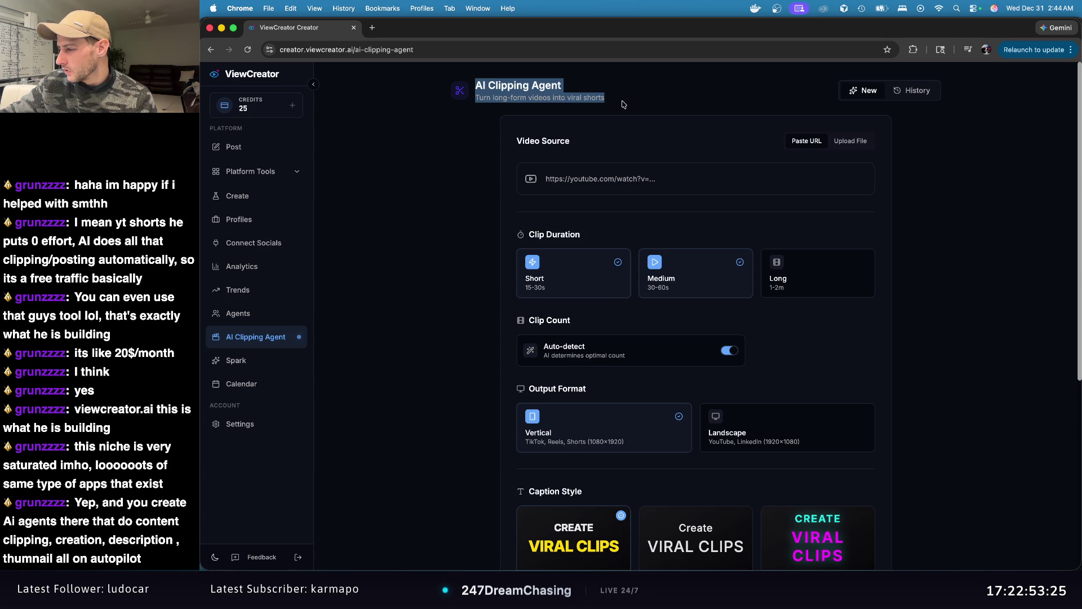
{"action": "left_click", "coordinate": [249, 317]}
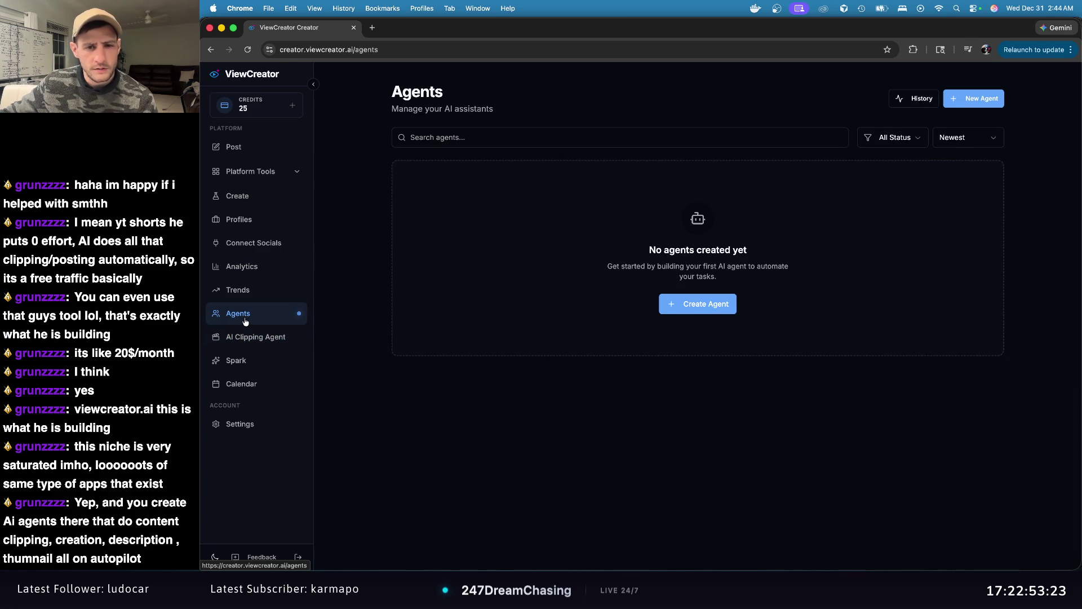
Step: Begin a new Short Video agent, step back from platform selection, and cancel the setup
{"action": "left_click", "coordinate": [691, 304]}
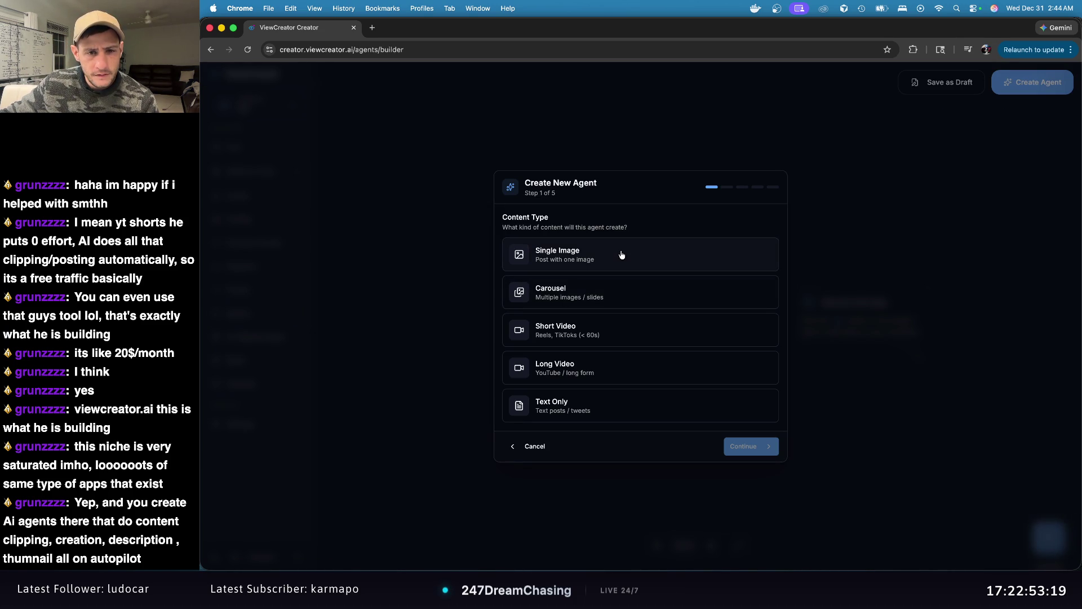
{"action": "left_click", "coordinate": [645, 336]}
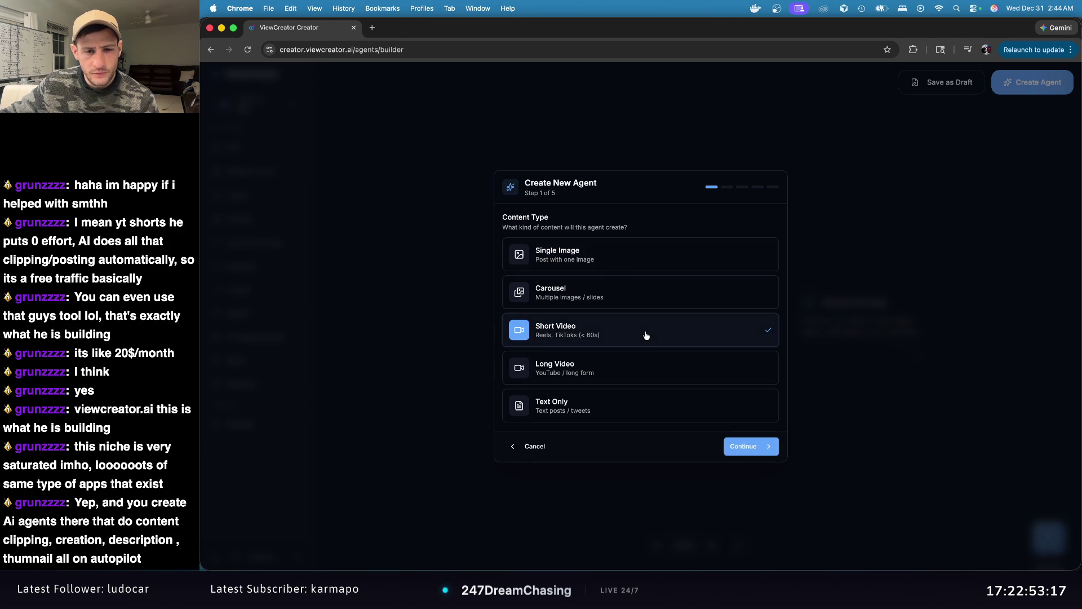
{"action": "left_click", "coordinate": [767, 452]}
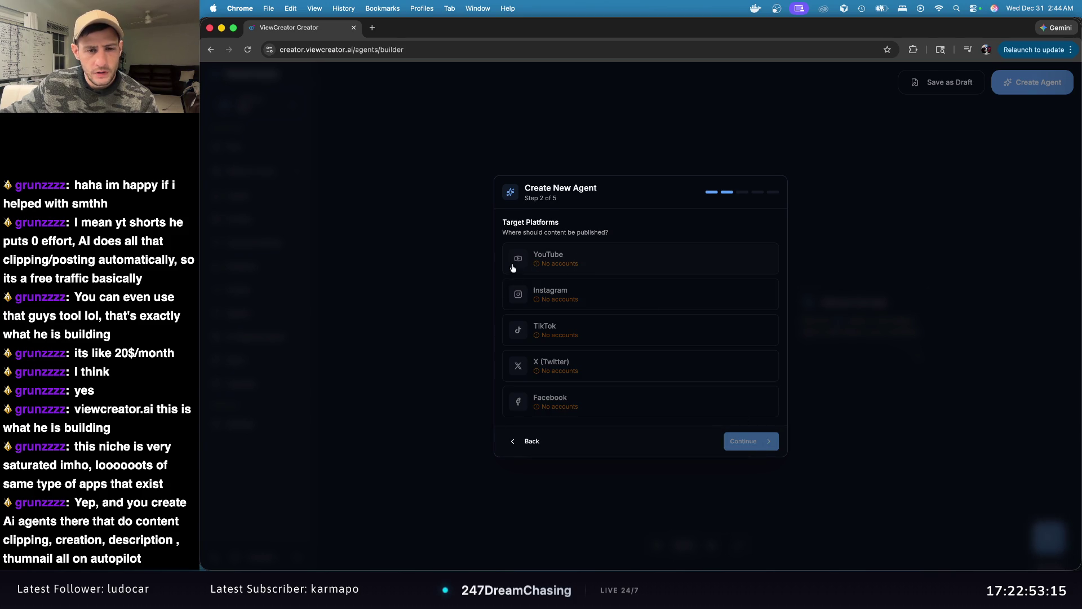
{"action": "left_click", "coordinate": [532, 441]}
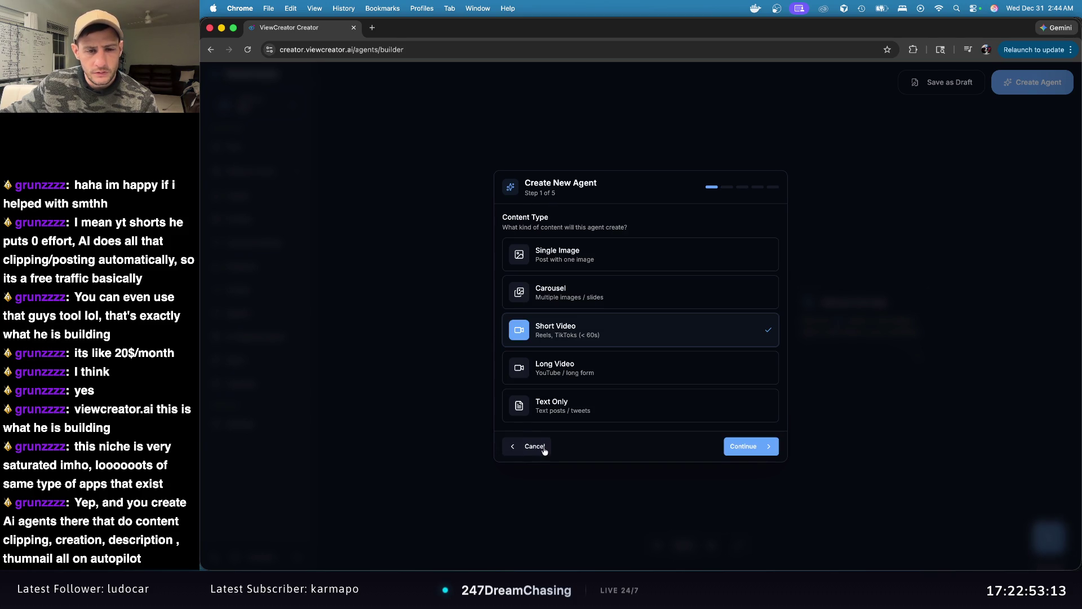
{"action": "left_click", "coordinate": [537, 450]}
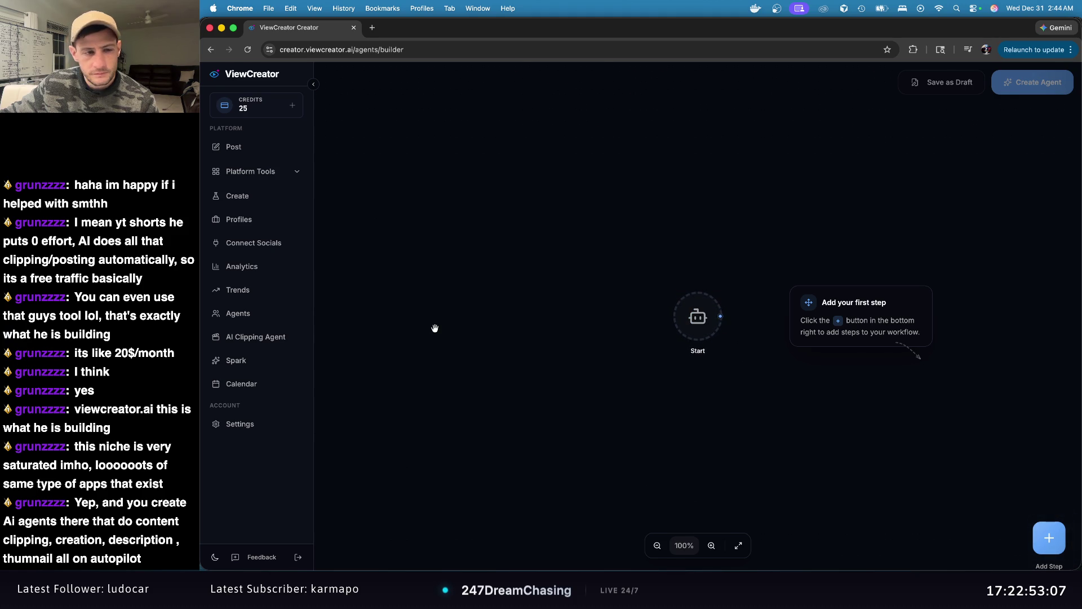
Step: Move through Agents and AI Clipping Agent to the Spark page showing the upgrade requirement
{"action": "left_click", "coordinate": [270, 323]}
{"action": "left_click", "coordinate": [264, 336]}
{"action": "left_click", "coordinate": [263, 361]}
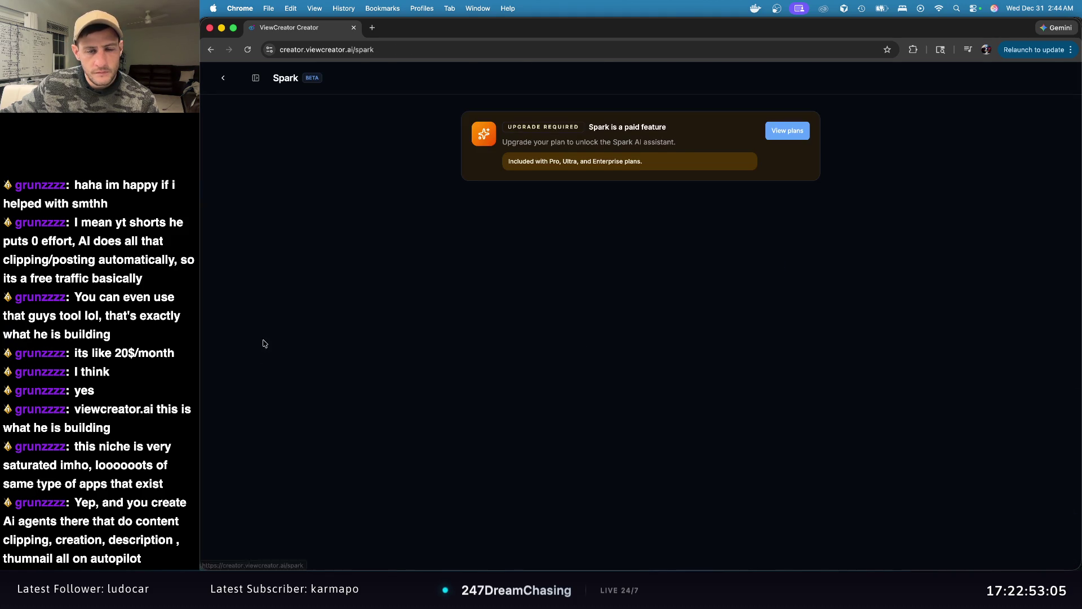
Step: Leave and reopen Spark, browse Calendar, Analytics, Trends and Agents, then return to Create Post
{"action": "left_click", "coordinate": [224, 78]}
{"action": "left_click", "coordinate": [275, 365]}
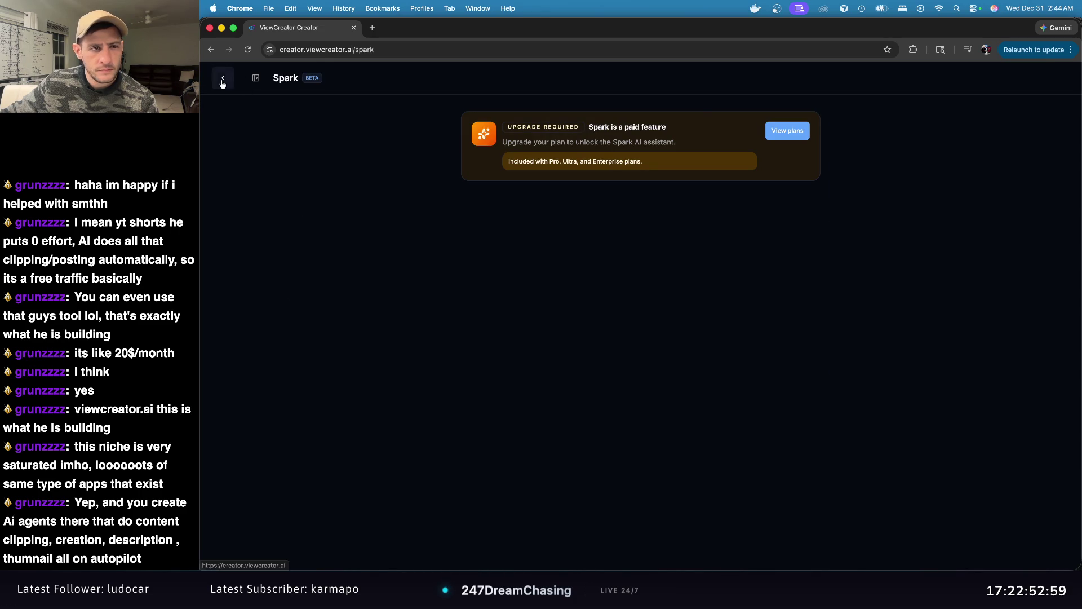
{"action": "left_click", "coordinate": [223, 77]}
{"action": "left_click", "coordinate": [266, 383]}
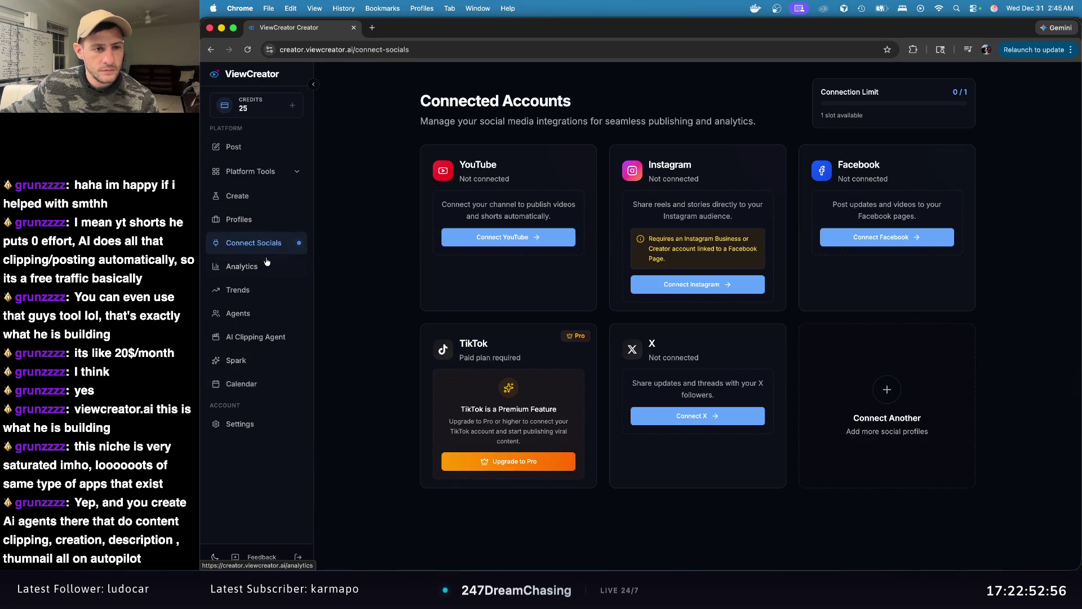
{"action": "left_click", "coordinate": [266, 266]}
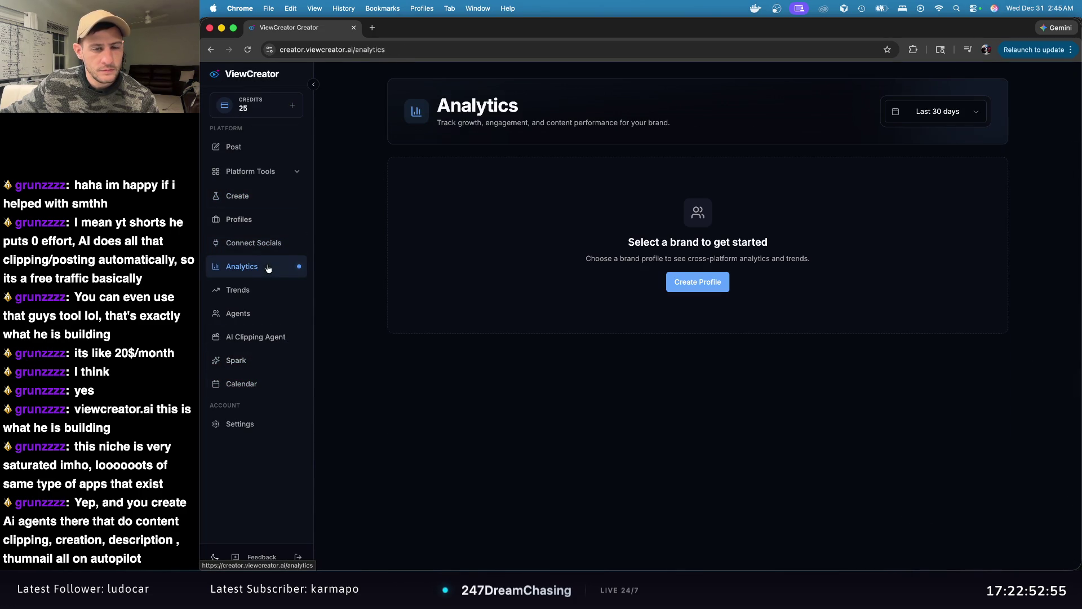
{"action": "left_click", "coordinate": [270, 286]}
{"action": "left_click", "coordinate": [262, 314]}
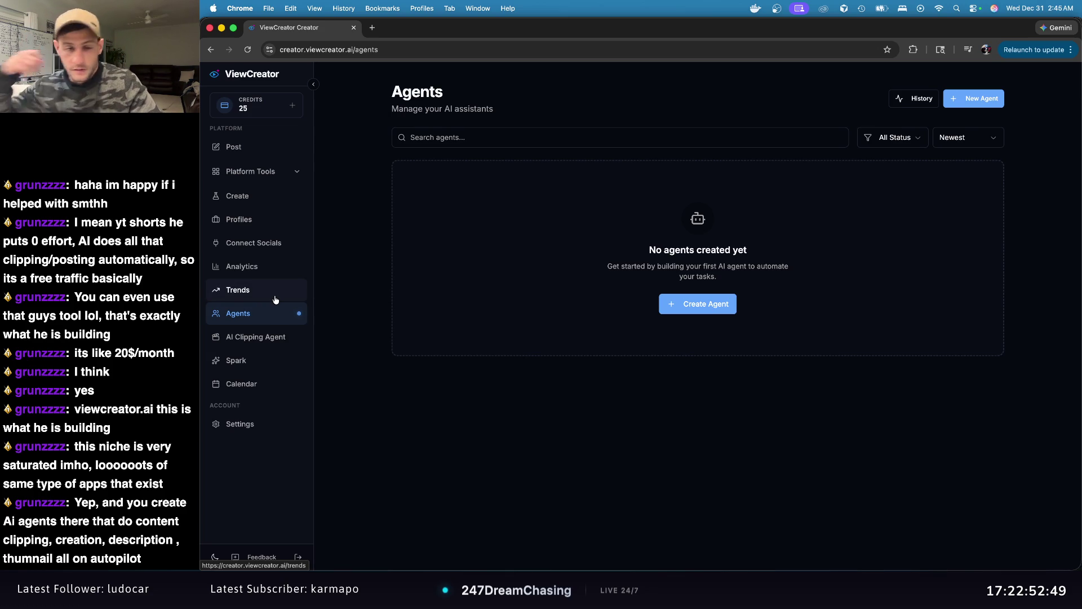
{"action": "left_click", "coordinate": [246, 150]}
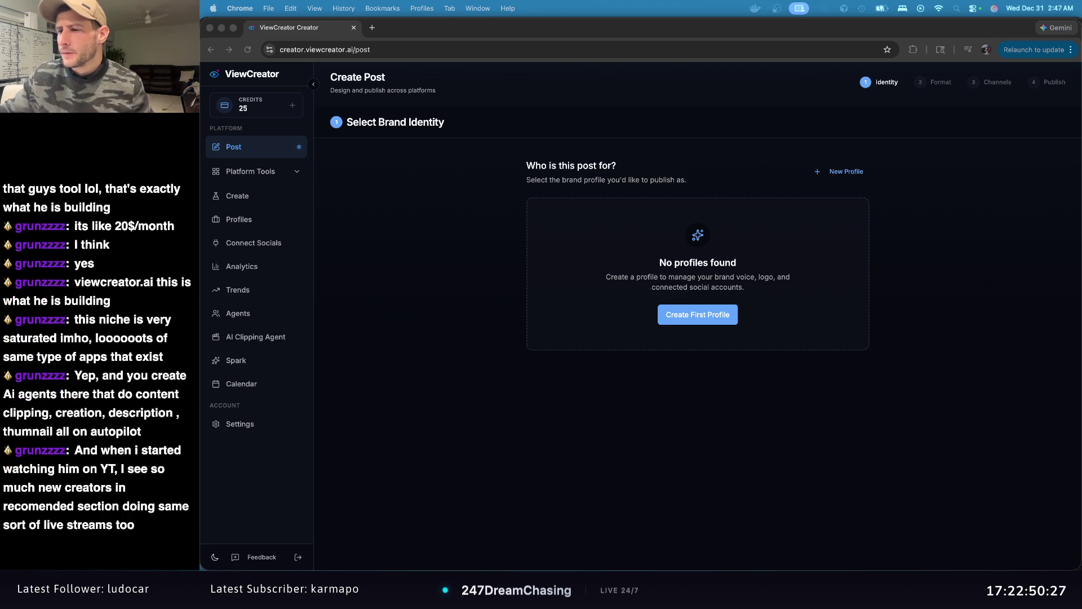
Step: Bring the BridgeMind window forward, maximise it, and skim Merch, Discord and Jobs before returning to the blog
{"action": "key", "text": "super+grave"}
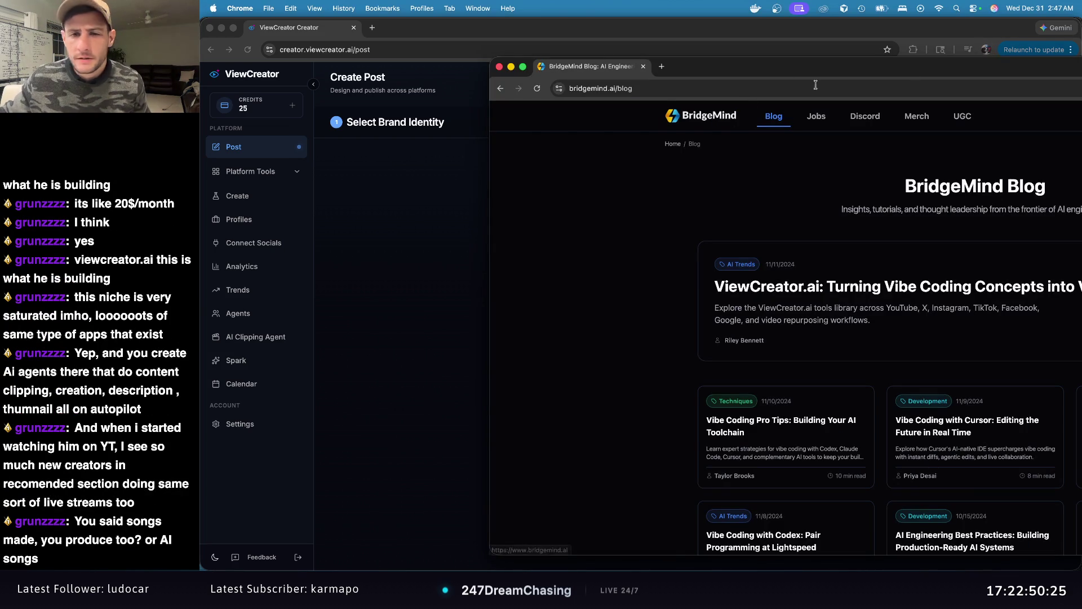
{"action": "double_click", "coordinate": [712, 74]}
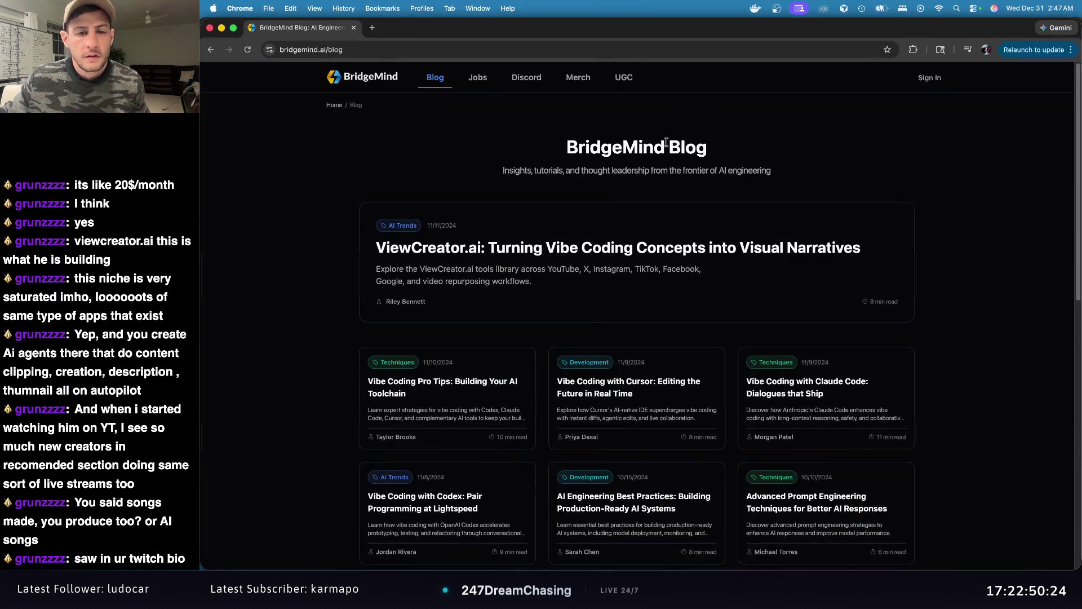
{"action": "left_click", "coordinate": [578, 77]}
{"action": "left_click", "coordinate": [526, 77]}
{"action": "left_click", "coordinate": [487, 80]}
{"action": "left_click", "coordinate": [526, 77]}
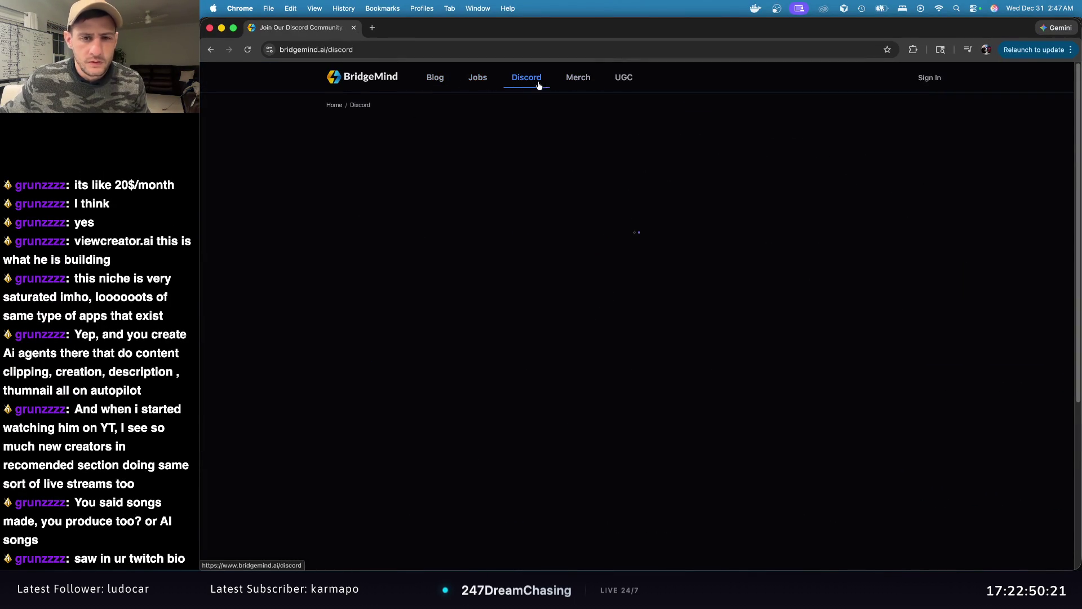
{"action": "left_click", "coordinate": [435, 77]}
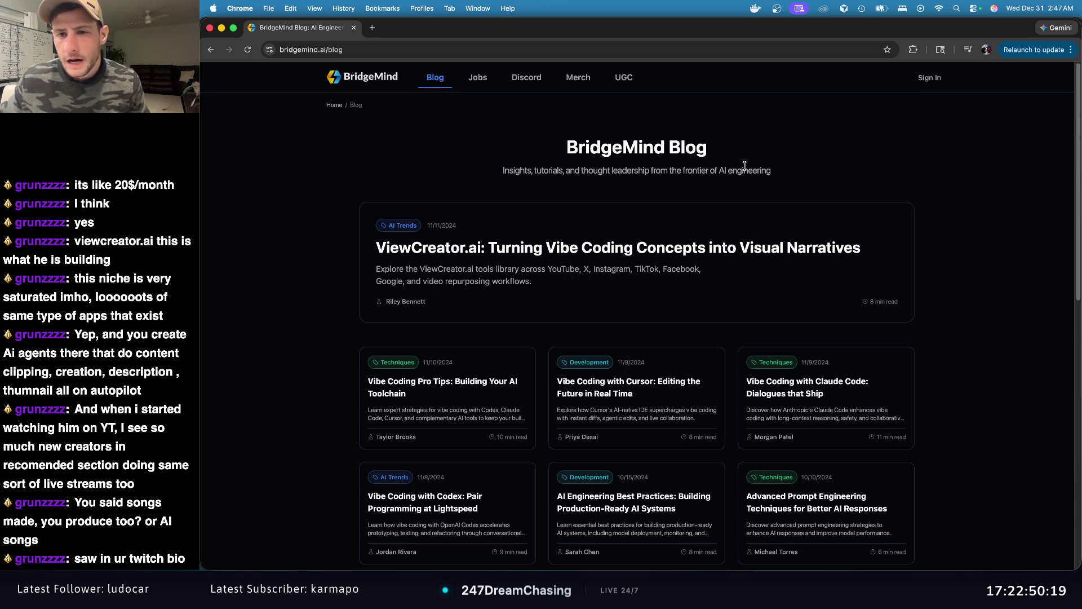
{"action": "scroll", "coordinate": [839, 182], "scroll_direction": "down", "scroll_amount": 10}
{"action": "scroll", "coordinate": [788, 277], "scroll_direction": "up", "scroll_amount": 10}
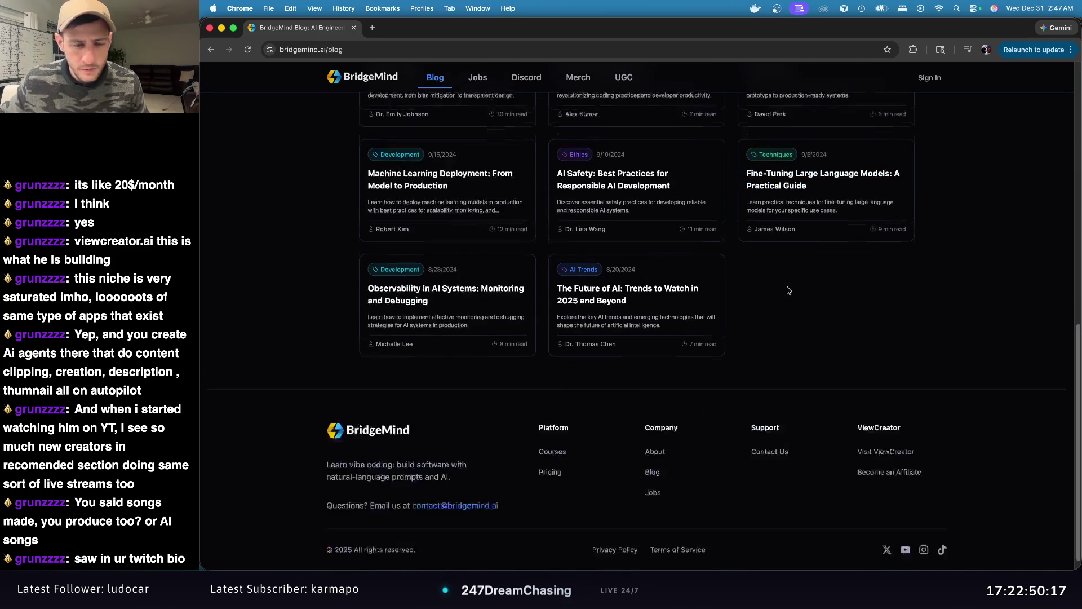
Step: View the Jobs, Discord, Merch and UGC Team pages, return to the blog, and close the window
{"action": "left_click", "coordinate": [479, 83]}
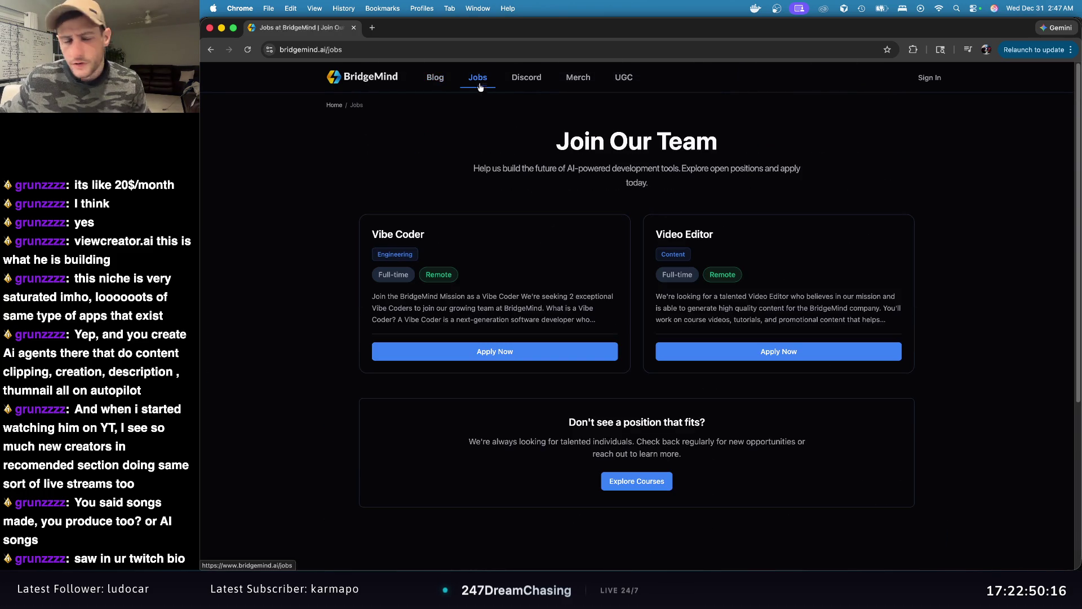
{"action": "left_click", "coordinate": [520, 79]}
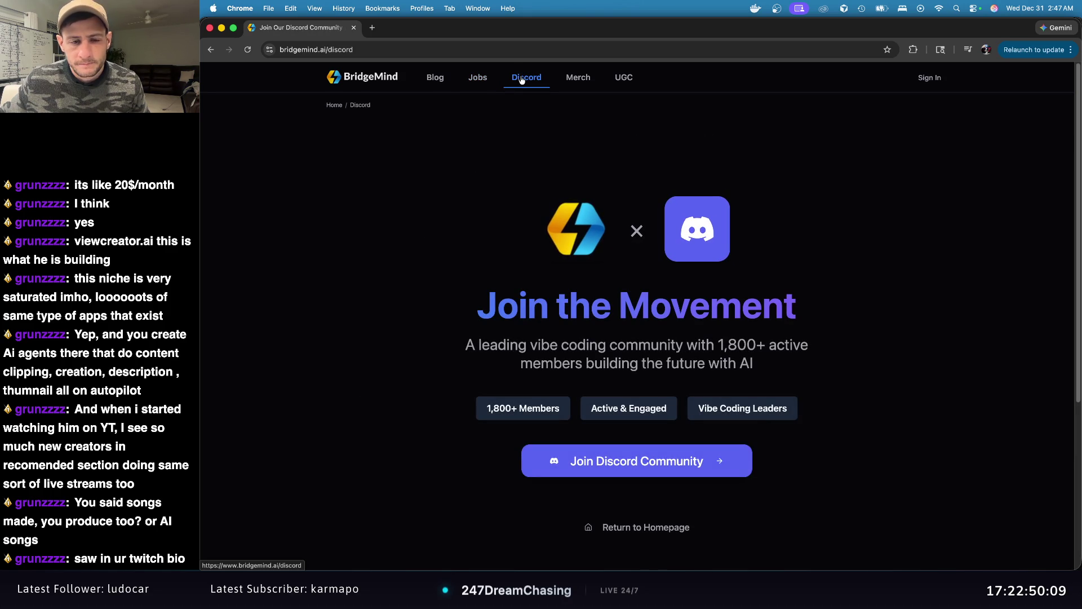
{"action": "left_click", "coordinate": [582, 84]}
{"action": "left_click", "coordinate": [613, 84]}
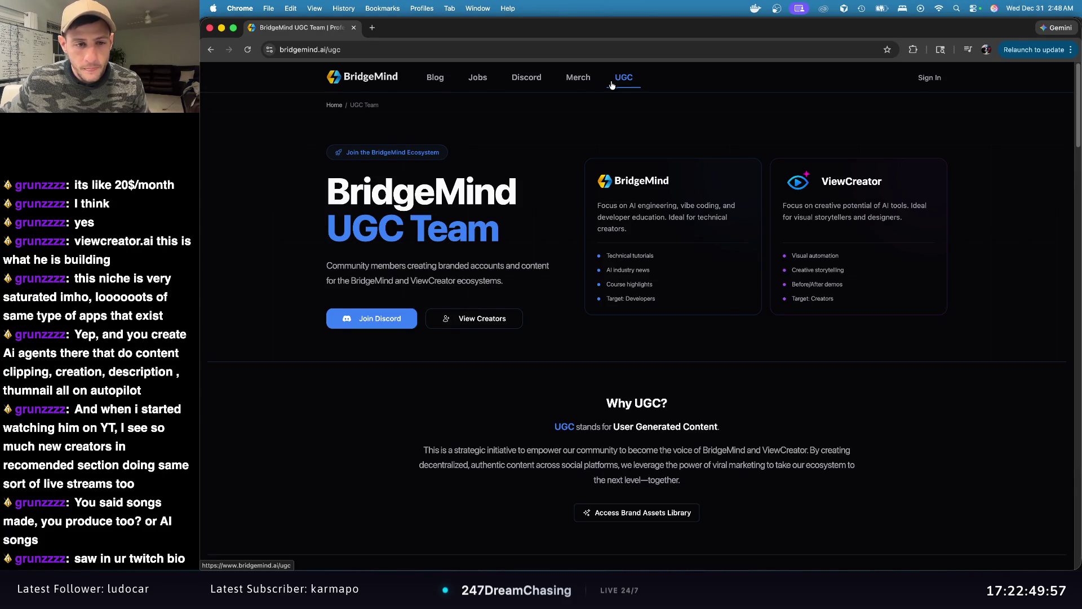
{"action": "left_click", "coordinate": [435, 79]}
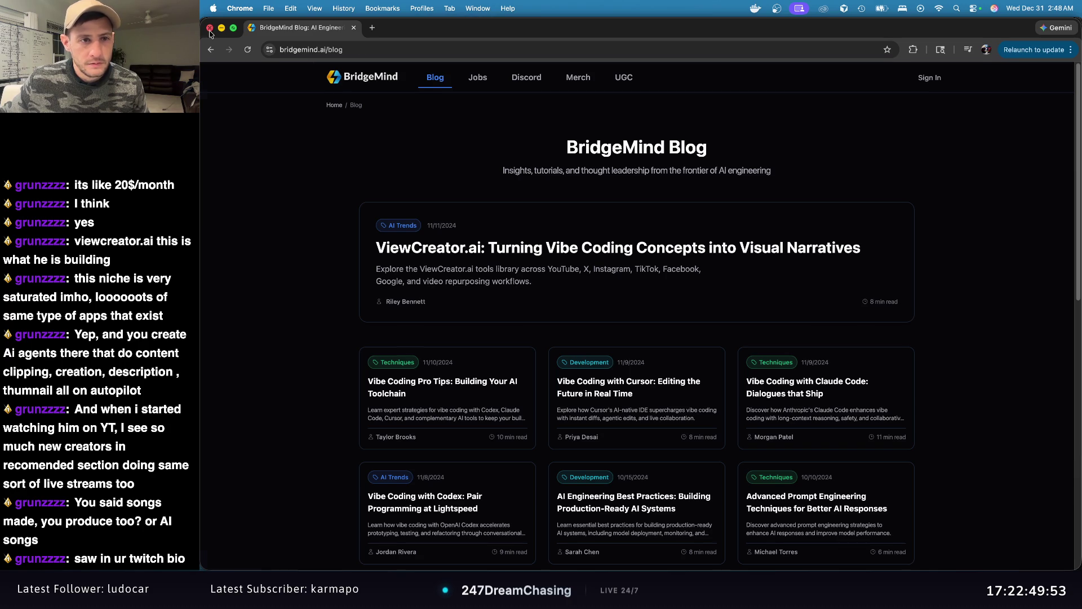
{"action": "left_click", "coordinate": [210, 28]}
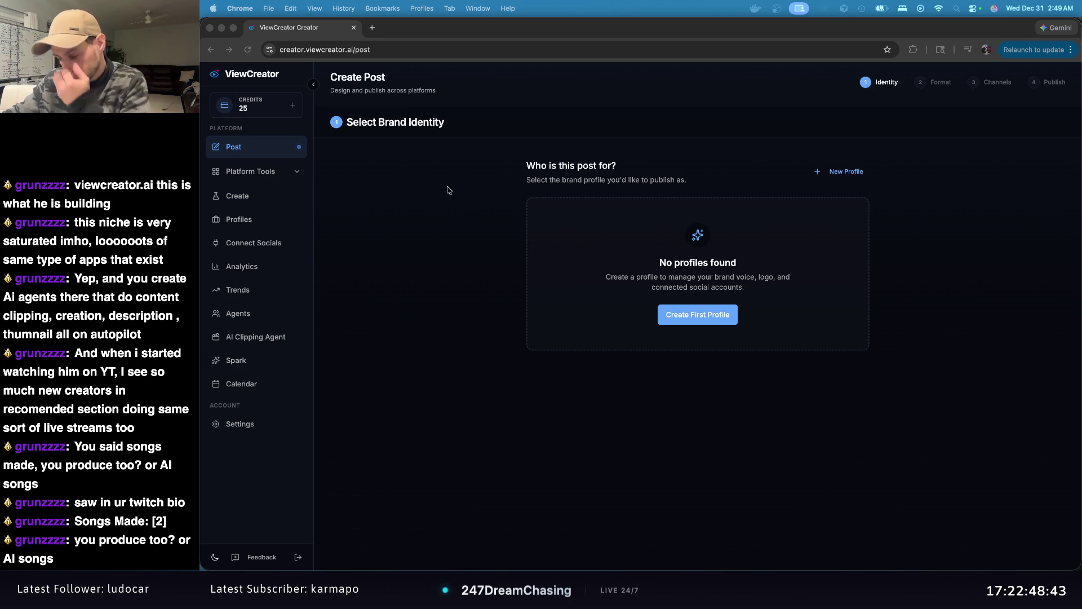
Step: Google 'spotify rich miller' in a new tab and open Rich Miller's Spotify artist page
{"action": "left_click", "coordinate": [370, 29]}
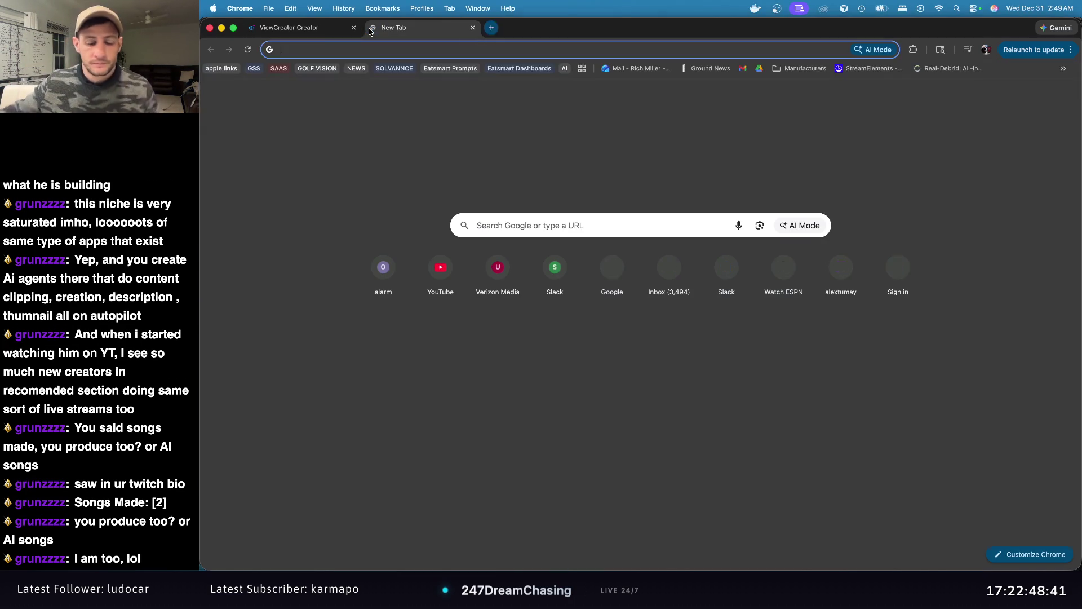
{"action": "type", "text": "spotify rich miller"}
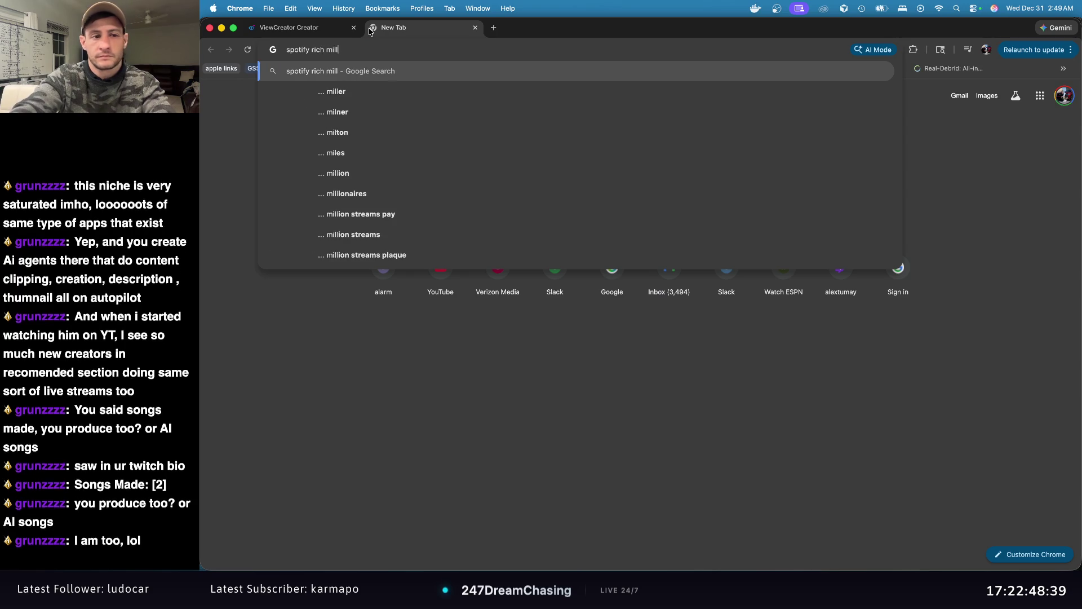
{"action": "key", "text": "Return"}
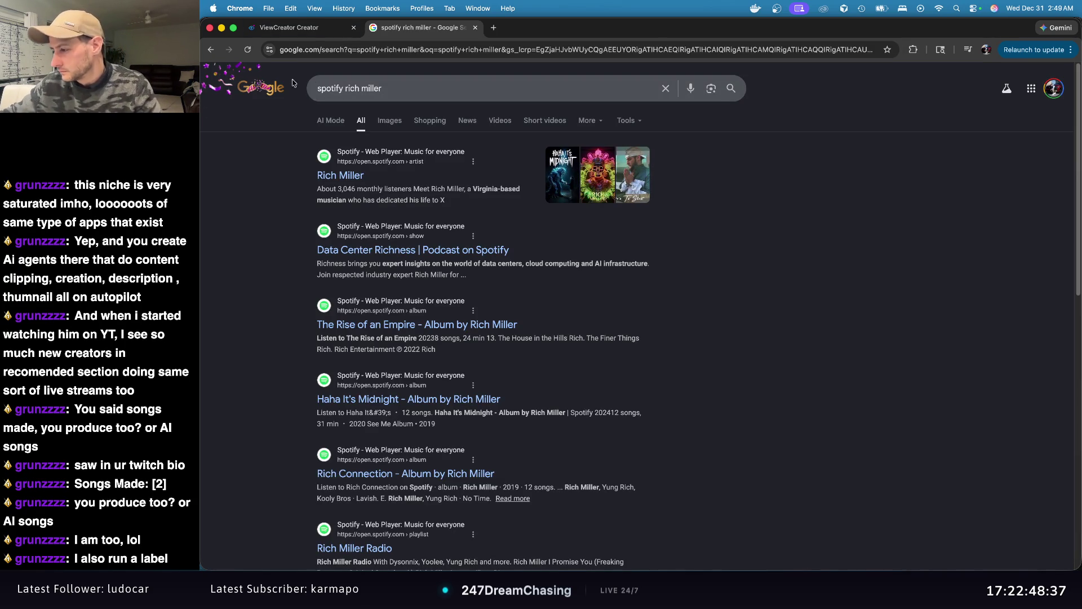
{"action": "left_click", "coordinate": [338, 179]}
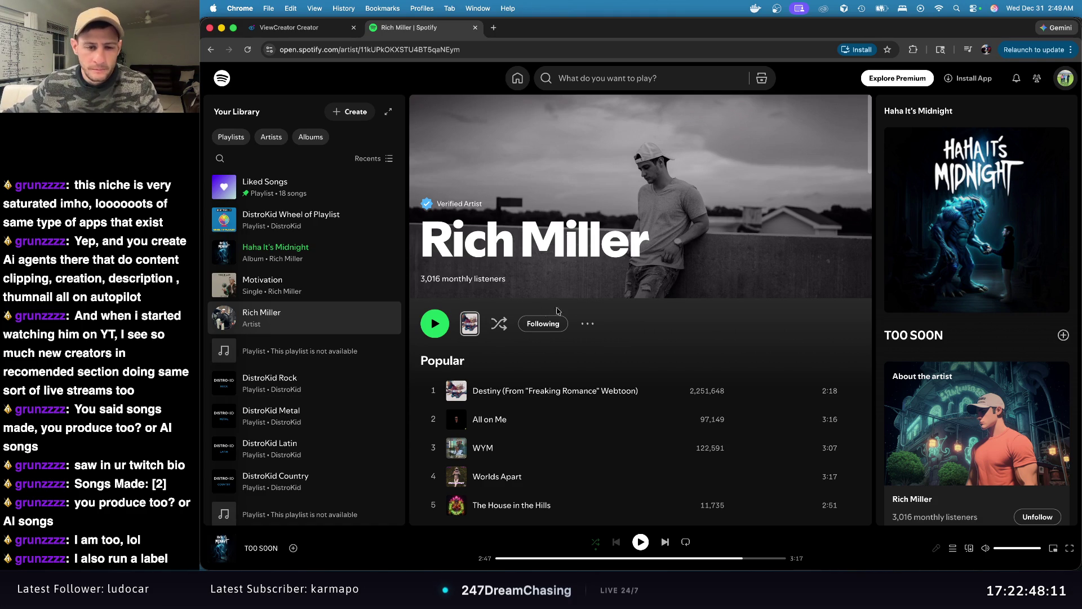
Step: Browse Rich Miller's artist page, then show his full discography and dismiss the concert popup
{"action": "scroll", "coordinate": [558, 310], "scroll_direction": "down", "scroll_amount": 10}
{"action": "scroll", "coordinate": [586, 307], "scroll_direction": "up", "scroll_amount": 8}
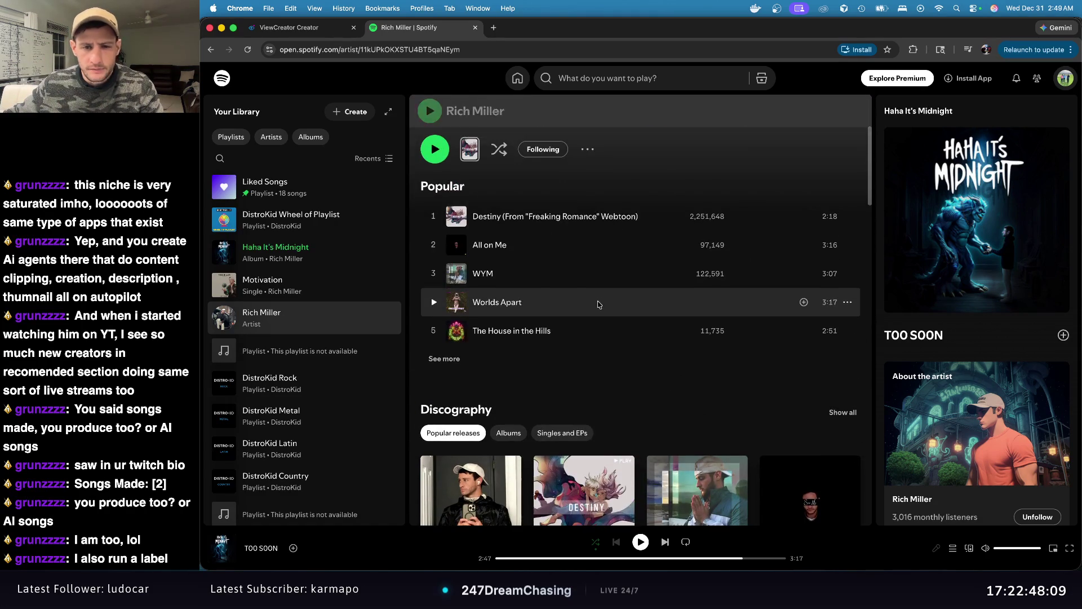
{"action": "scroll", "coordinate": [594, 315], "scroll_direction": "down", "scroll_amount": 15}
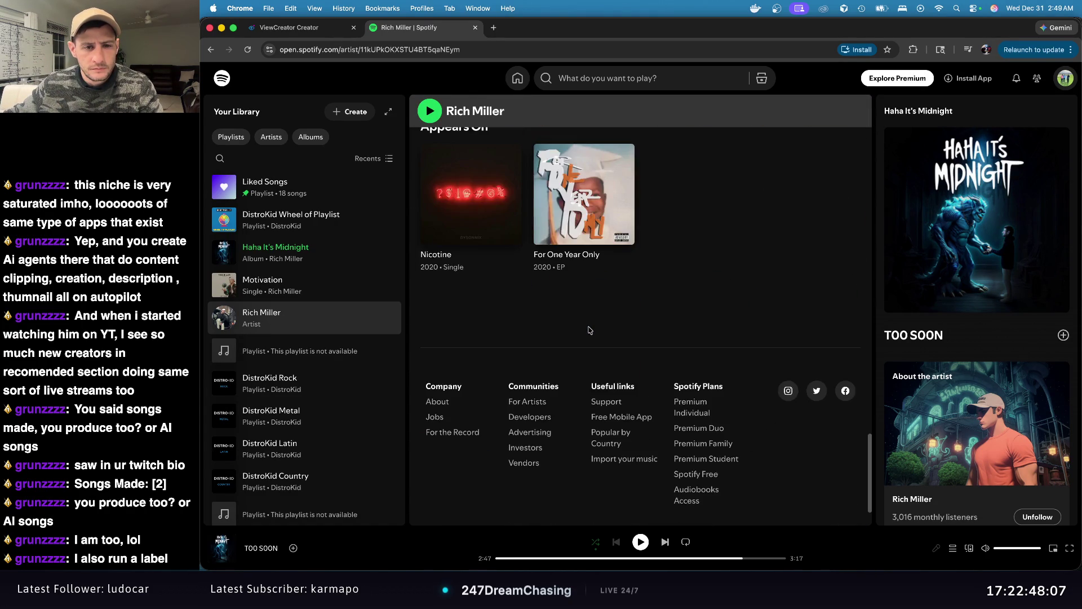
{"action": "scroll", "coordinate": [591, 328], "scroll_direction": "up", "scroll_amount": 10}
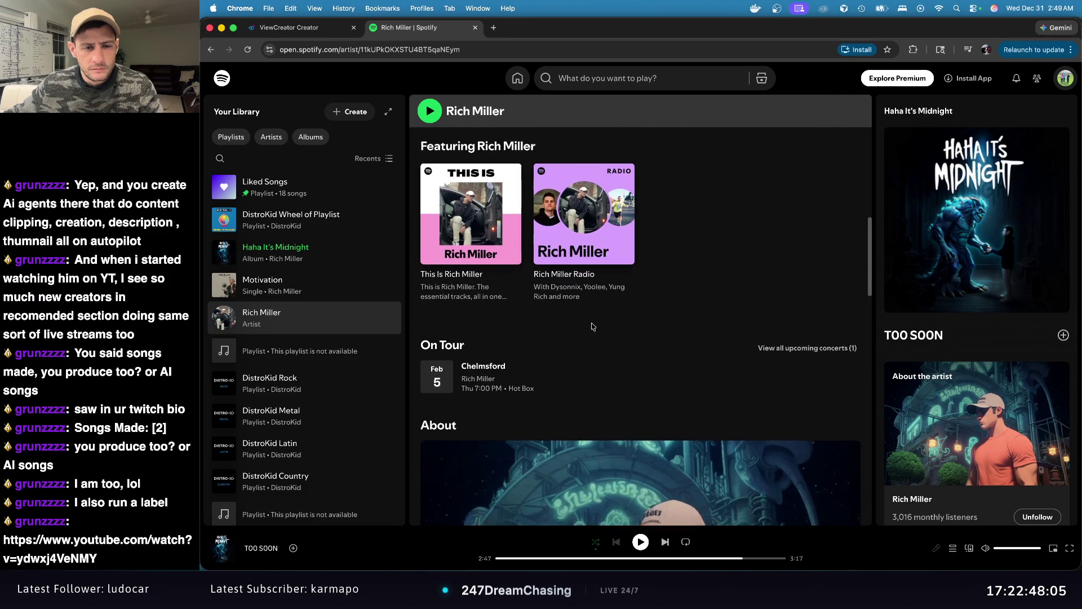
{"action": "scroll", "coordinate": [591, 326], "scroll_direction": "up", "scroll_amount": 5}
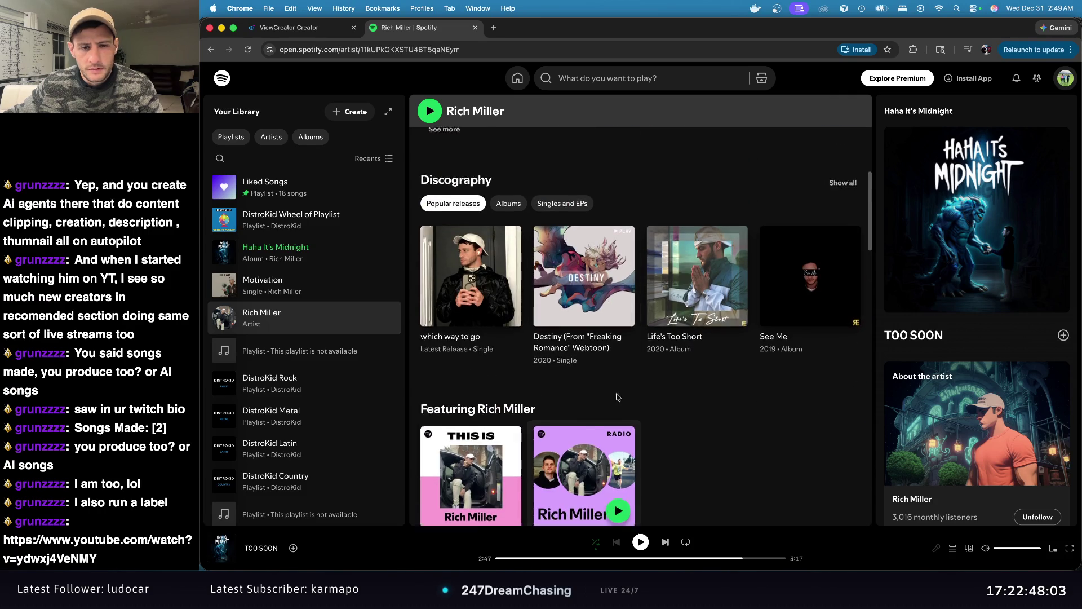
{"action": "scroll", "coordinate": [617, 397], "scroll_direction": "up", "scroll_amount": 3}
{"action": "left_click", "coordinate": [832, 314]}
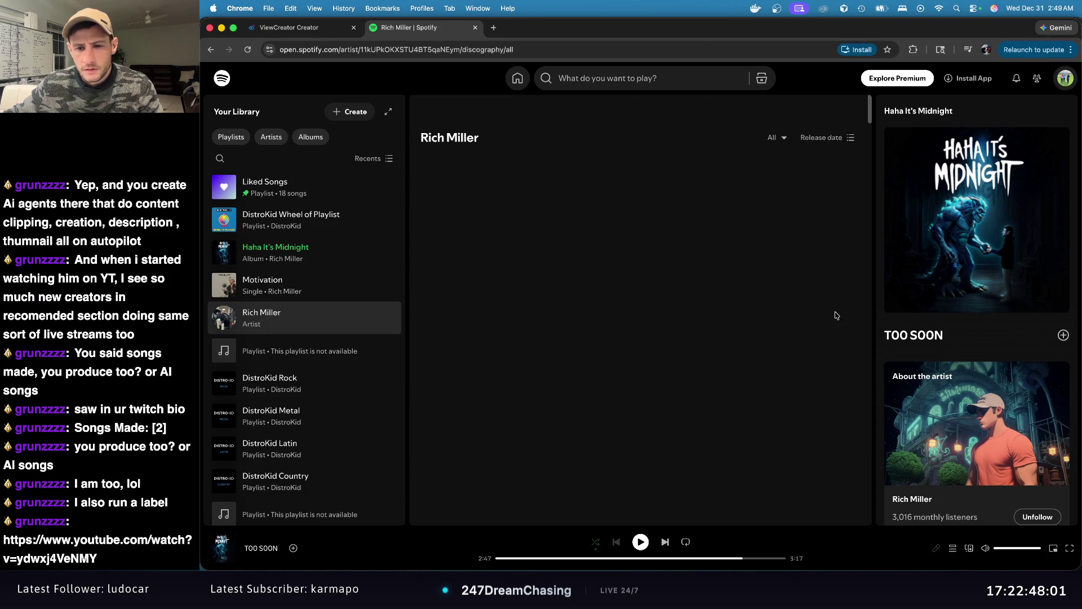
{"action": "key", "text": "Escape"}
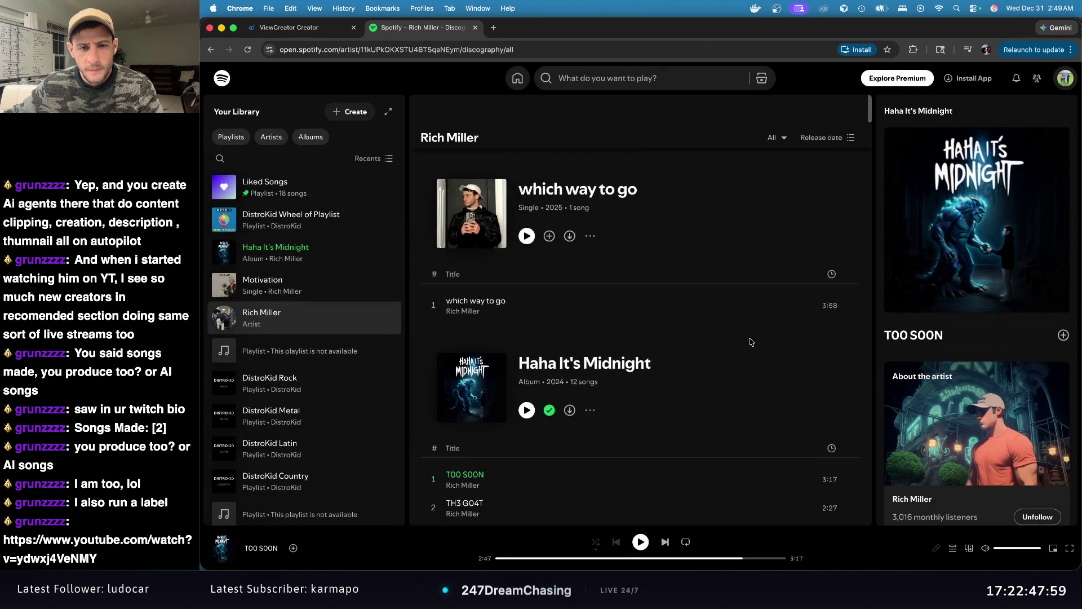
Step: Scroll through Rich Miller's discography, then go back to his artist page
{"action": "scroll", "coordinate": [743, 347], "scroll_direction": "down", "scroll_amount": 10}
{"action": "scroll", "coordinate": [747, 340], "scroll_direction": "down", "scroll_amount": 20}
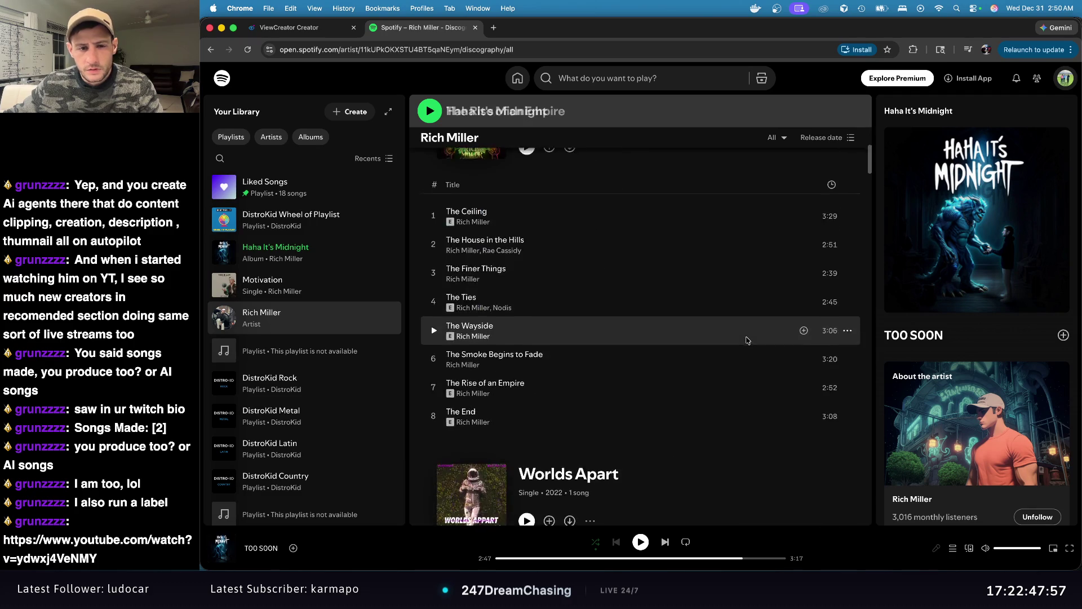
{"action": "scroll", "coordinate": [747, 343], "scroll_direction": "down", "scroll_amount": 20}
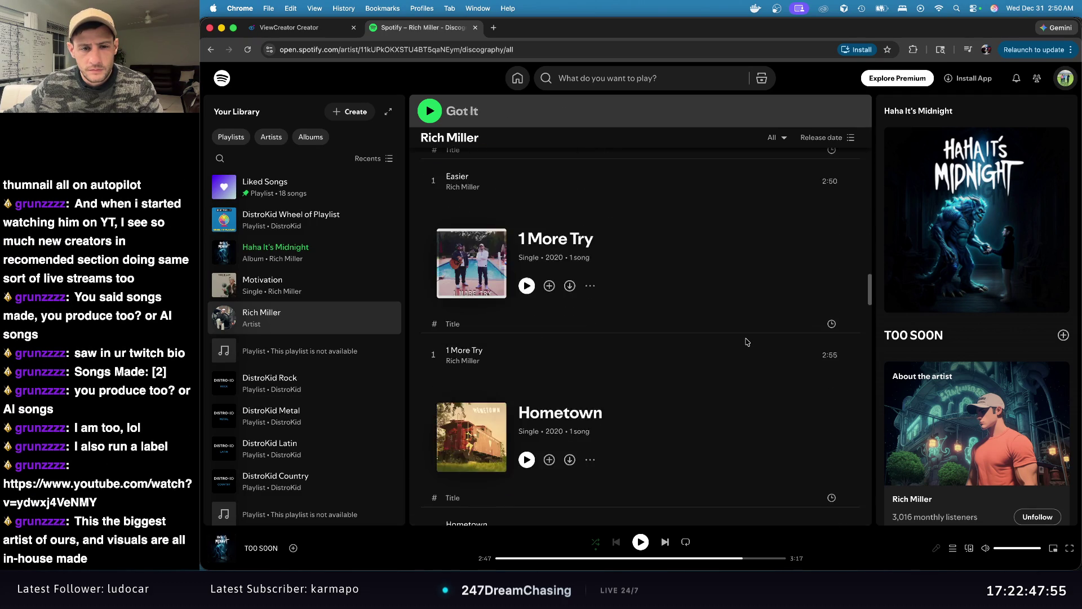
{"action": "scroll", "coordinate": [745, 341], "scroll_direction": "down", "scroll_amount": 20}
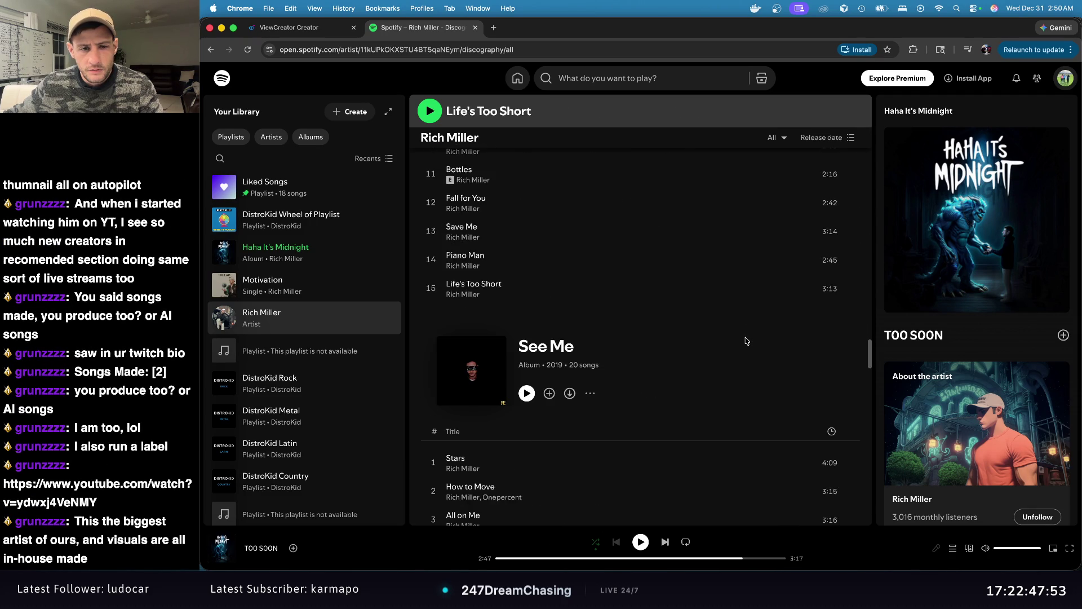
{"action": "scroll", "coordinate": [746, 342], "scroll_direction": "down", "scroll_amount": 20}
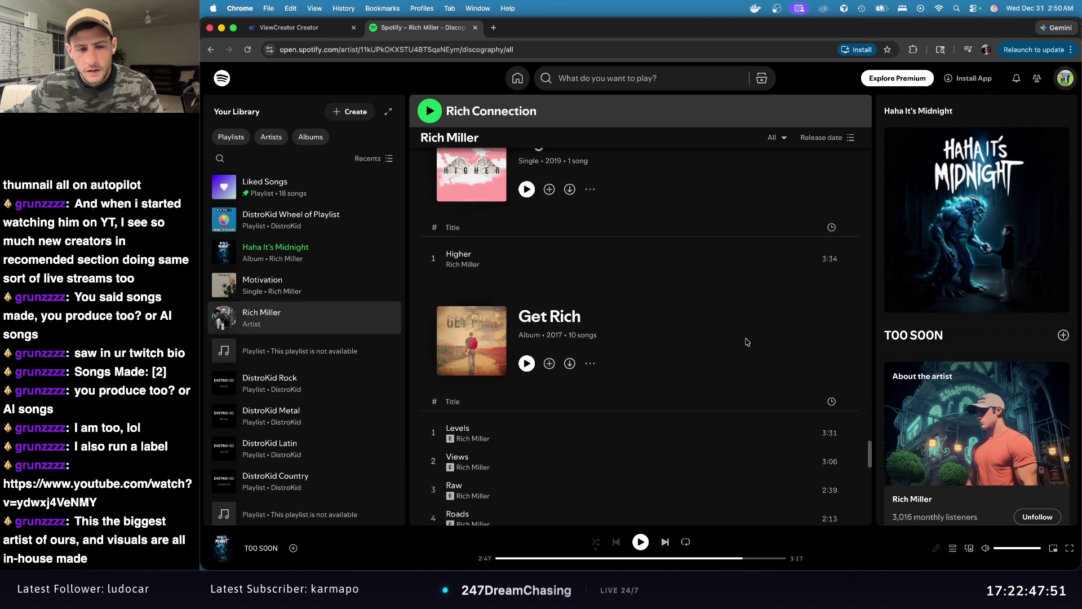
{"action": "scroll", "coordinate": [747, 347], "scroll_direction": "up", "scroll_amount": 20}
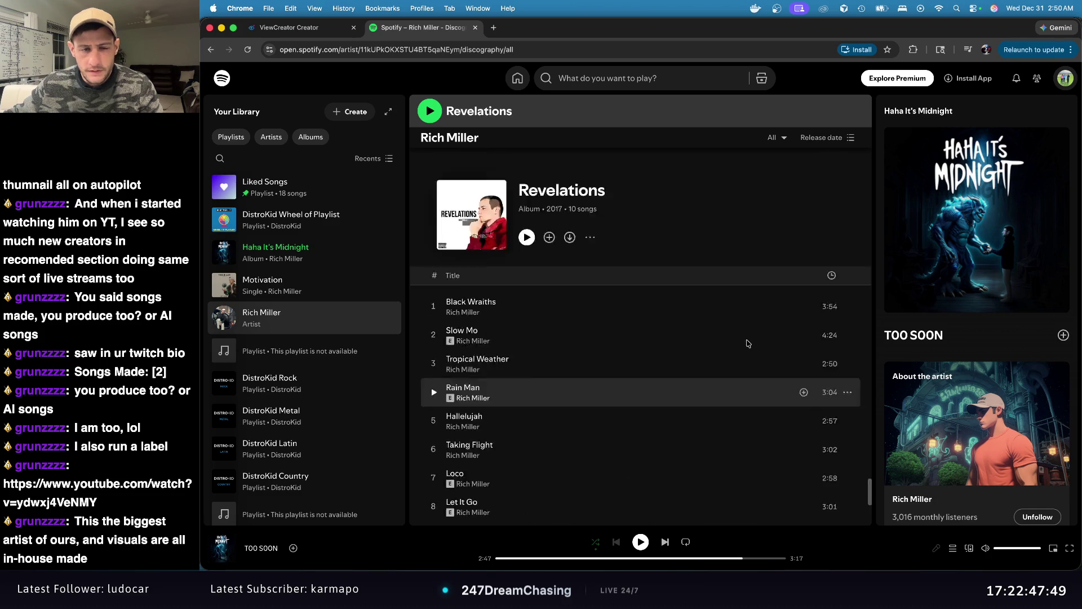
{"action": "scroll", "coordinate": [748, 355], "scroll_direction": "up", "scroll_amount": 15}
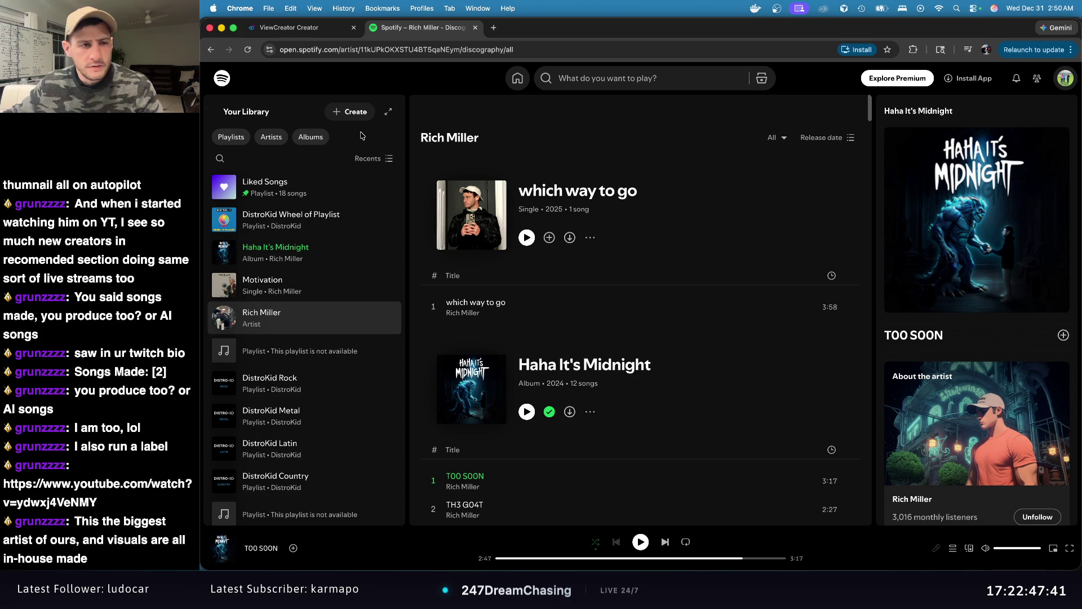
{"action": "left_click", "coordinate": [211, 50]}
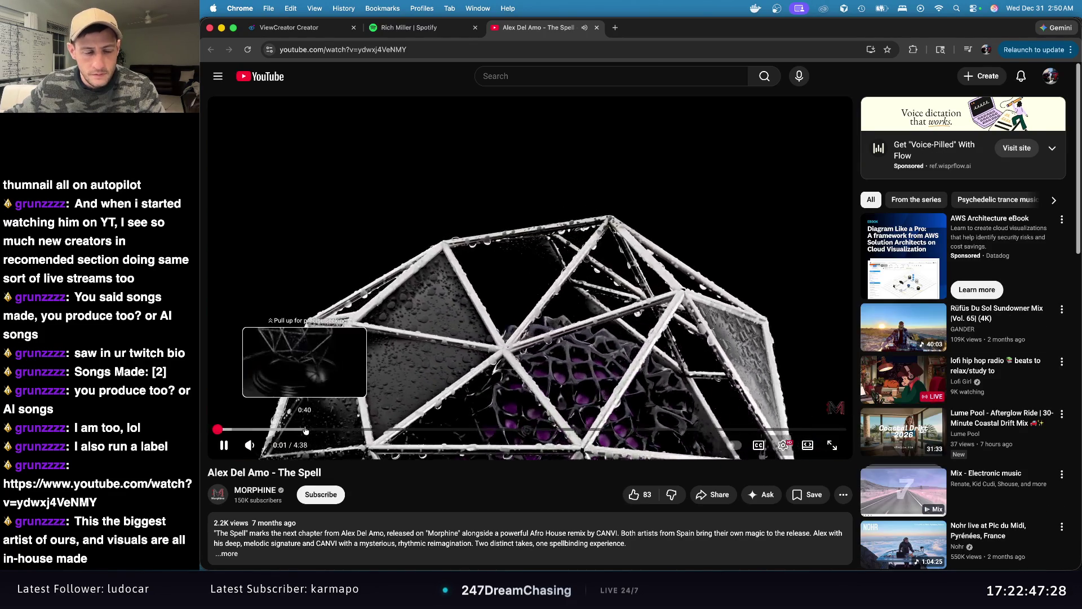
Step: Skip The Spell ahead to about 0:40, look over the comments, then pause at 1:02
{"action": "left_click", "coordinate": [304, 430]}
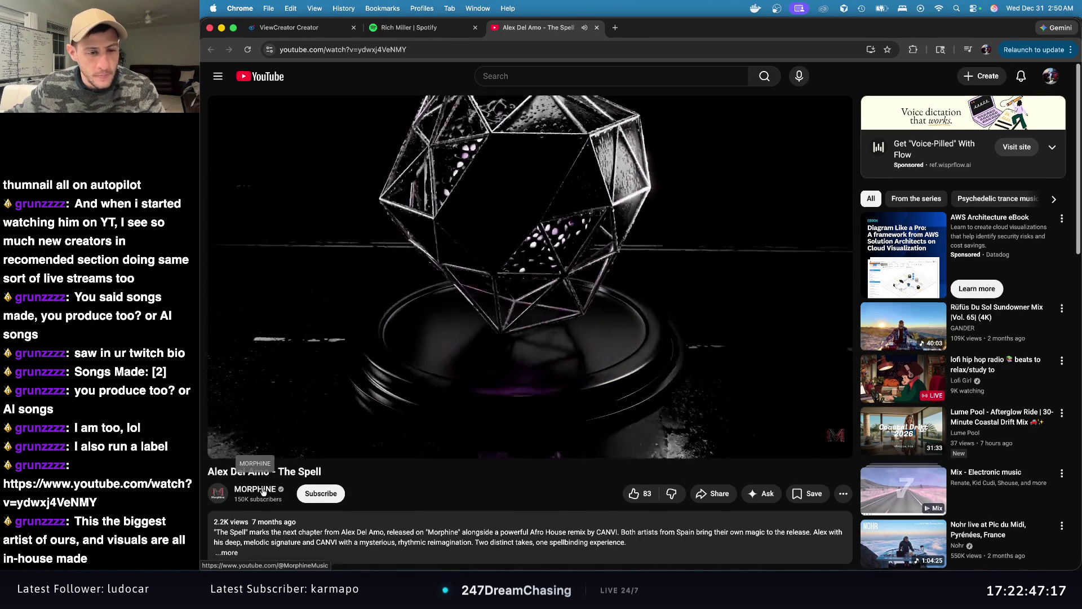
{"action": "scroll", "coordinate": [262, 492], "scroll_direction": "down", "scroll_amount": 2}
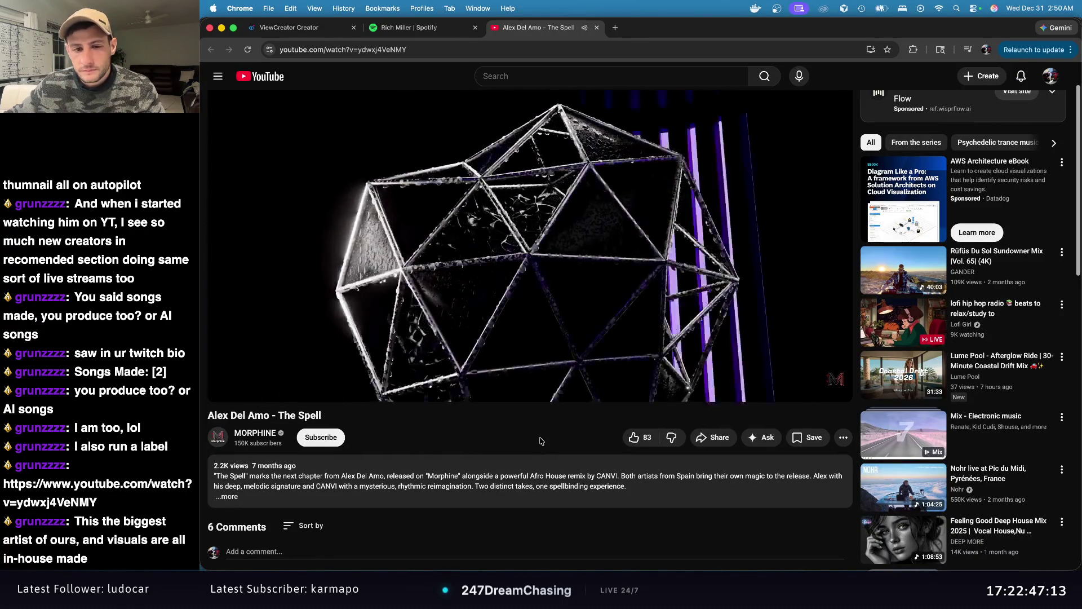
{"action": "scroll", "coordinate": [583, 455], "scroll_direction": "down", "scroll_amount": 6}
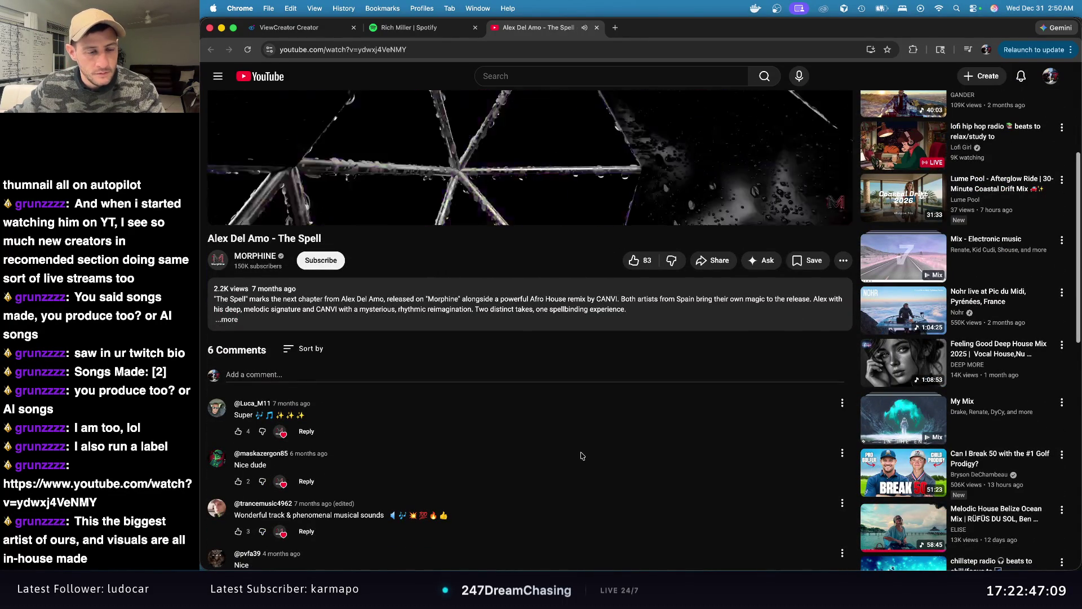
{"action": "scroll", "coordinate": [581, 456], "scroll_direction": "up", "scroll_amount": 7}
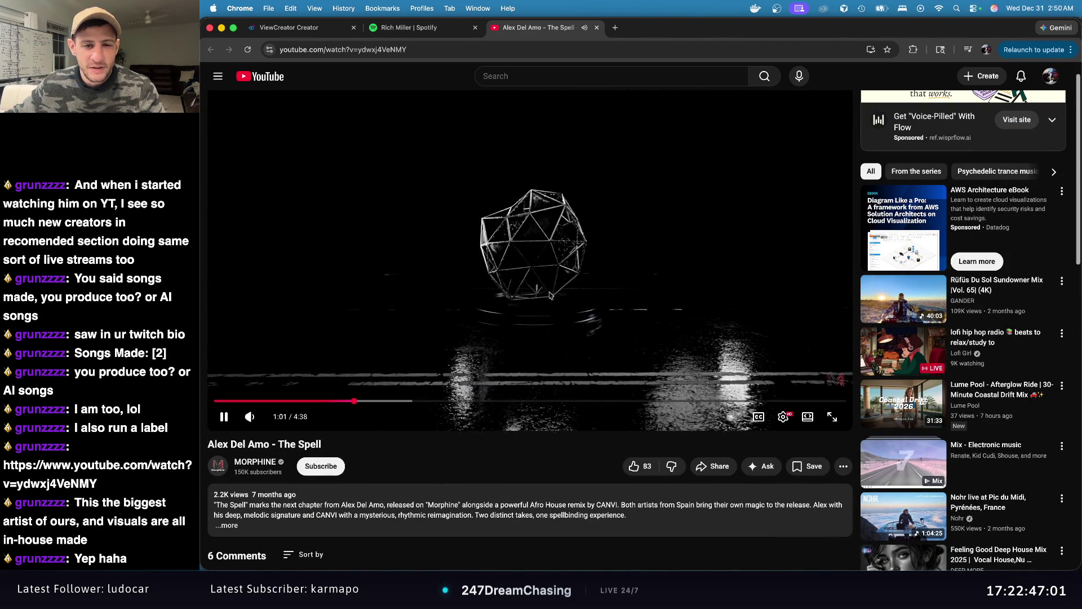
{"action": "left_click", "coordinate": [572, 302]}
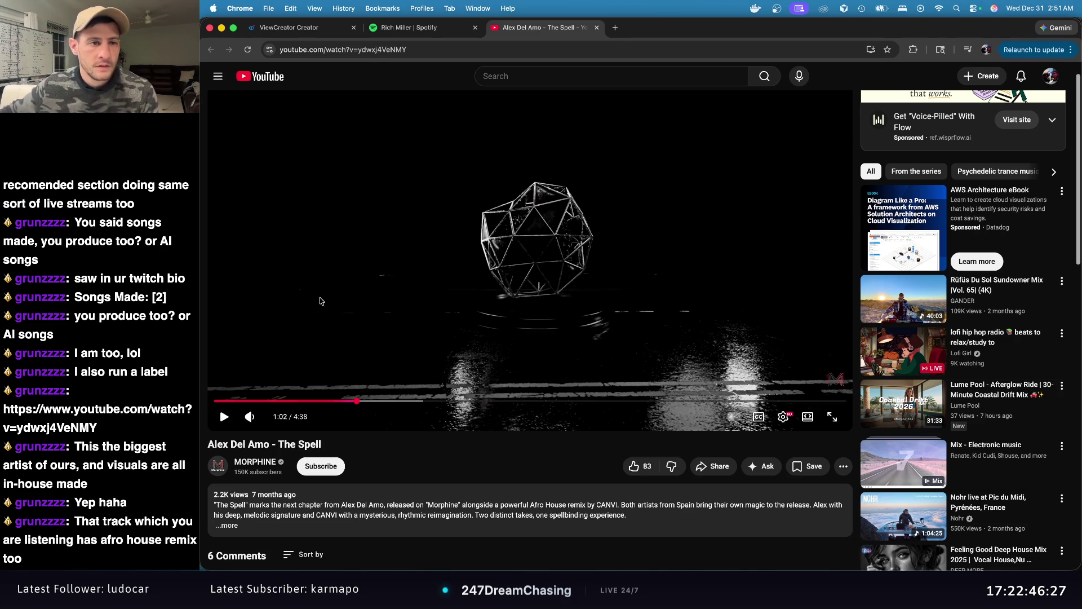
Step: Return to the Rich Miller Spotify tab, glance over it, and close that tab
{"action": "left_click", "coordinate": [420, 30]}
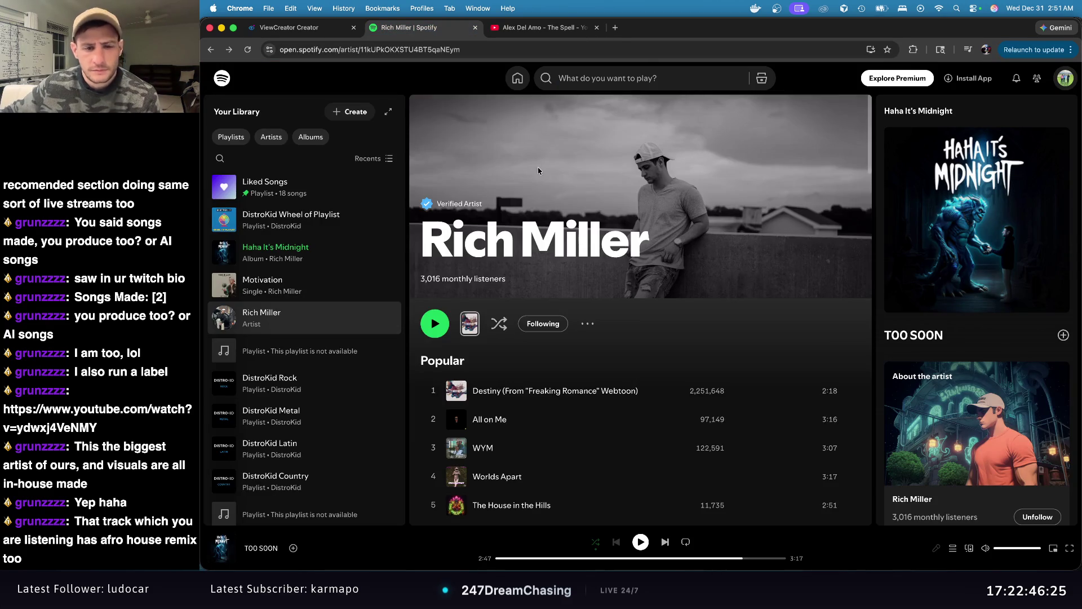
{"action": "scroll", "coordinate": [551, 188], "scroll_direction": "down", "scroll_amount": 10}
{"action": "scroll", "coordinate": [551, 188], "scroll_direction": "up", "scroll_amount": 10}
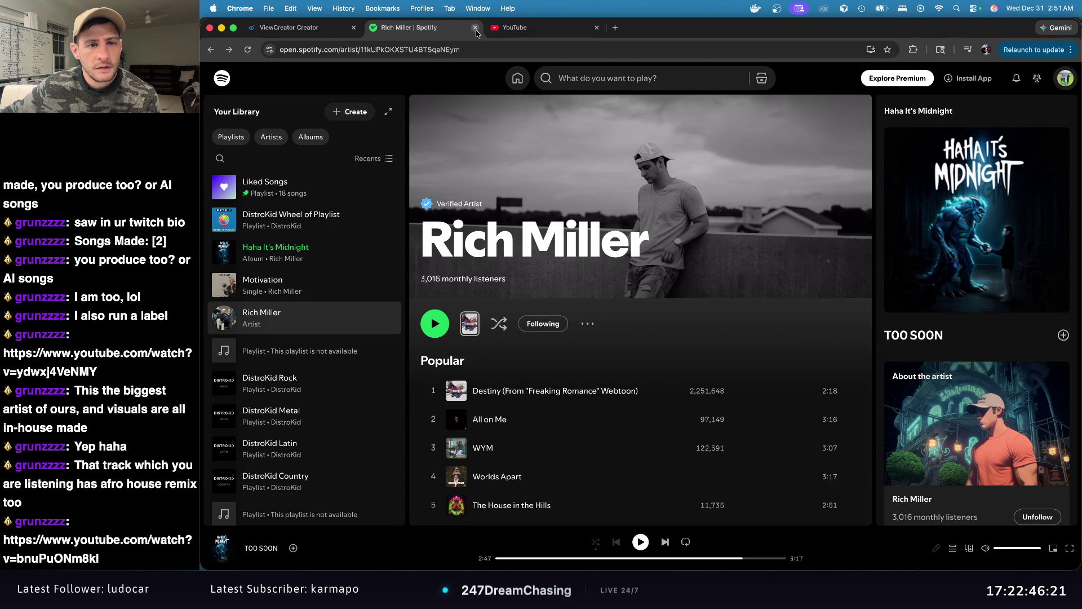
{"action": "left_click", "coordinate": [475, 28]}
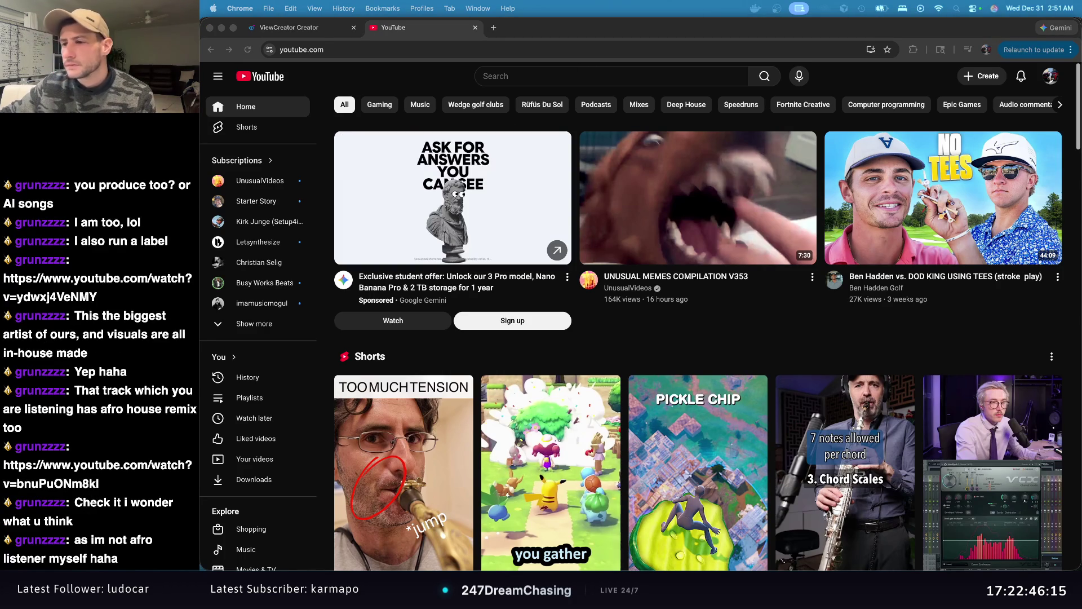
Step: Load The Spell (CANVI Remix) from the pasted chat link in a new tab, then return to YouTube's search box
{"action": "left_click", "coordinate": [602, 36]}
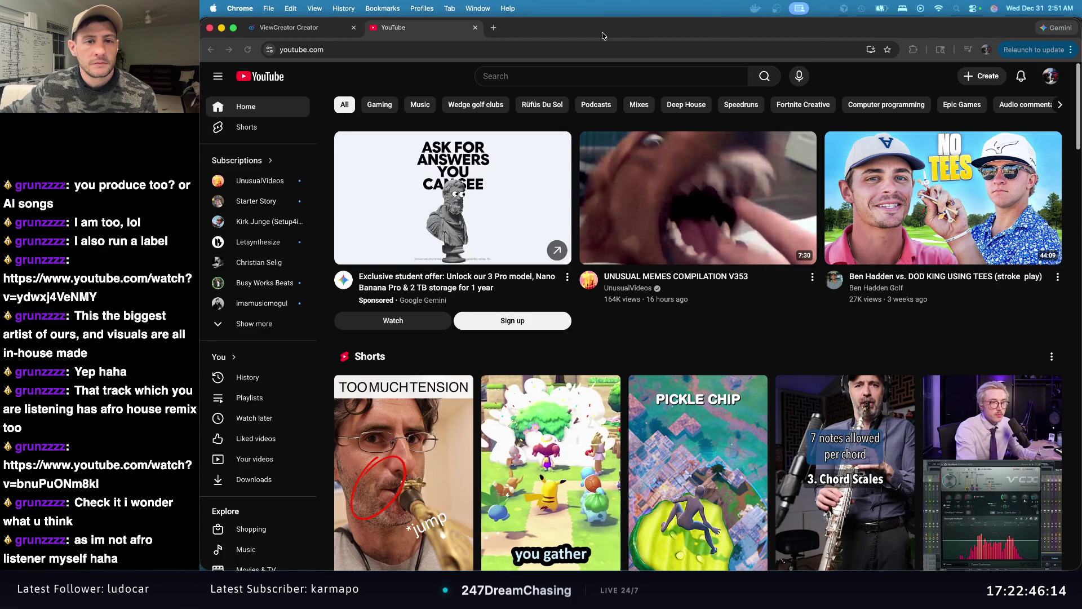
{"action": "key", "text": "super+t"}
{"action": "type", "text": "https://www.youtube.com/watch?v=bnuPuONm8kl"}
{"action": "key", "text": "Return"}
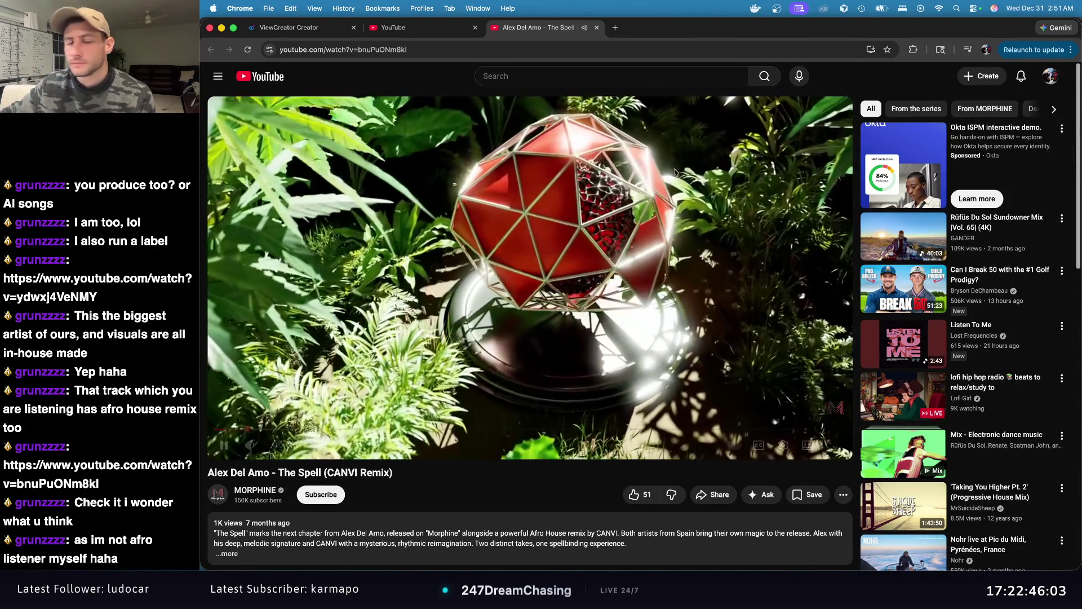
{"action": "left_click", "coordinate": [417, 27]}
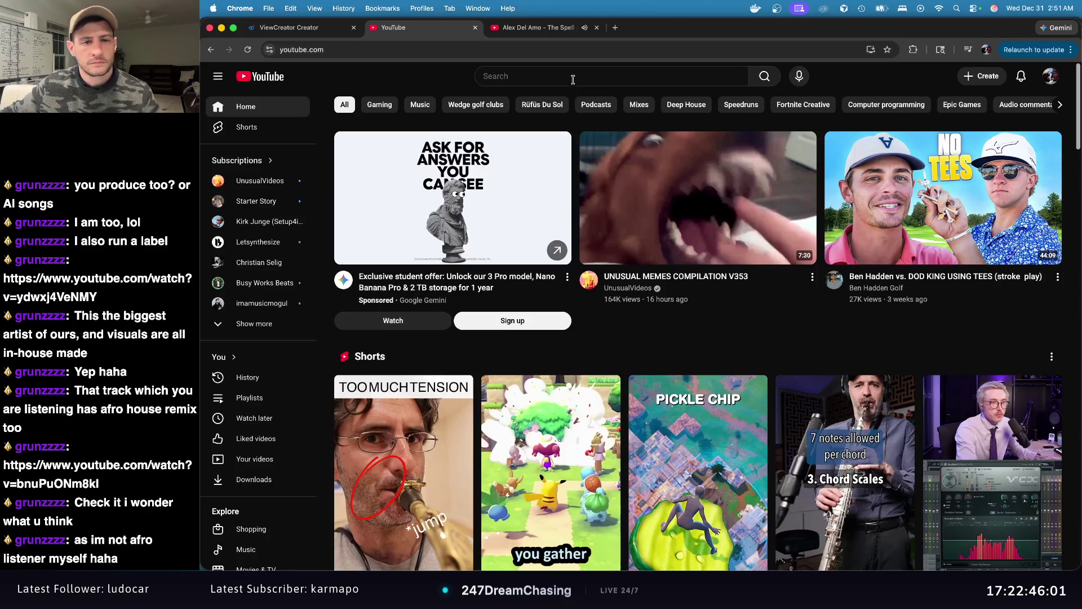
{"action": "left_click", "coordinate": [572, 79]}
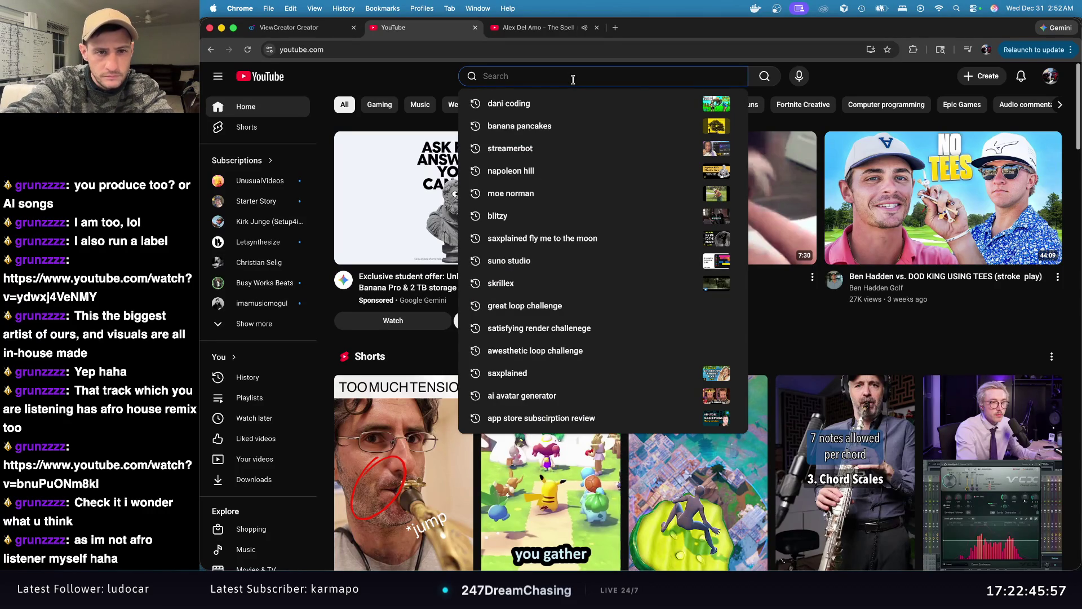
Step: Search YouTube for 'dj elise' and open ELISE's 59:28 Melodic House Desert Sunset Mix
{"action": "type", "text": "dj elise"}
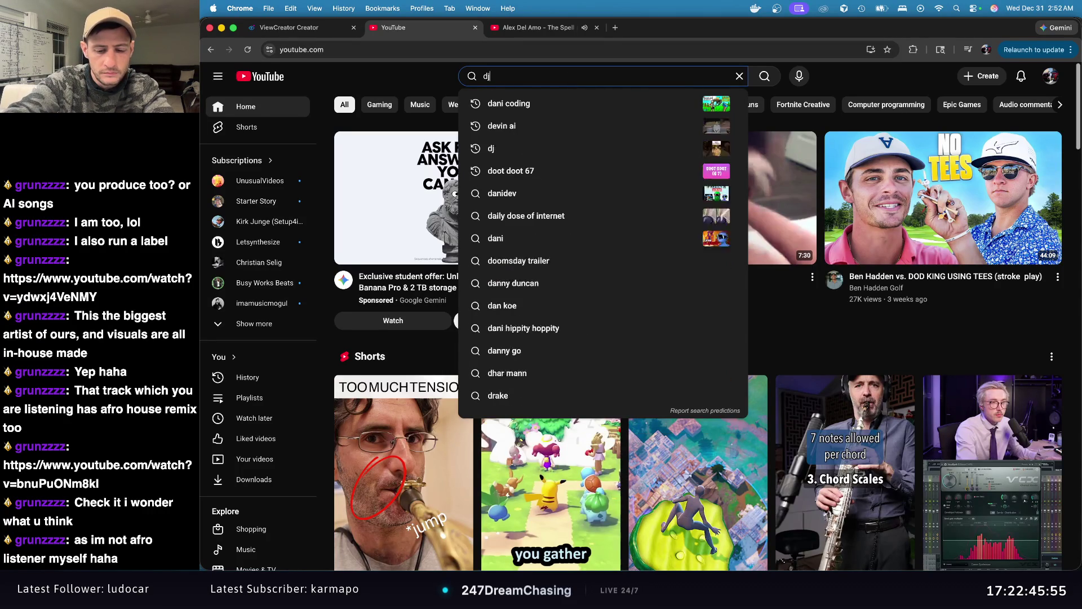
{"action": "key", "text": "Return"}
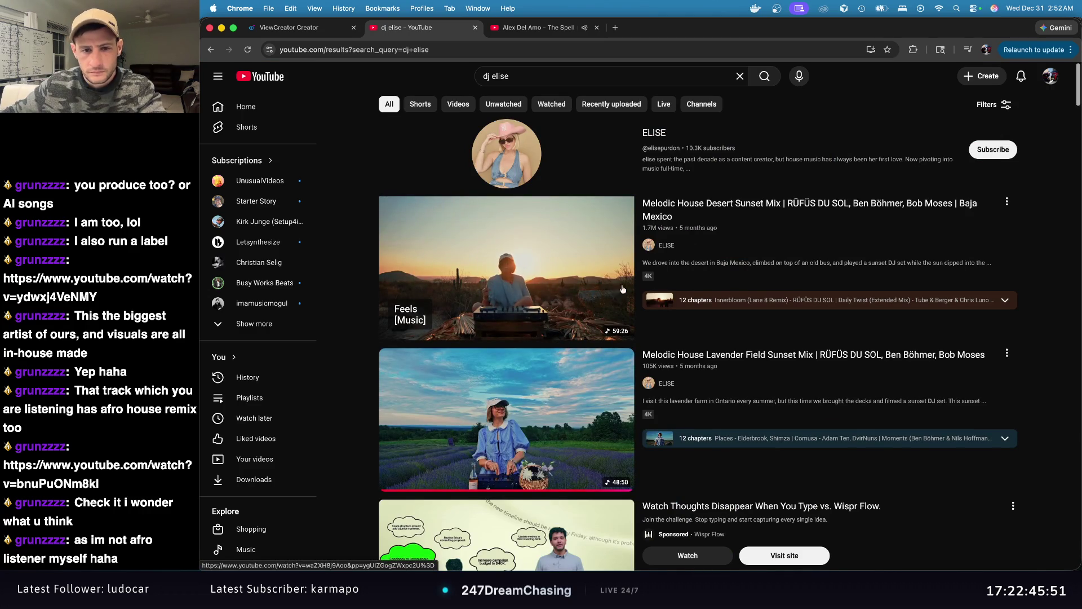
{"action": "left_click", "coordinate": [578, 259]}
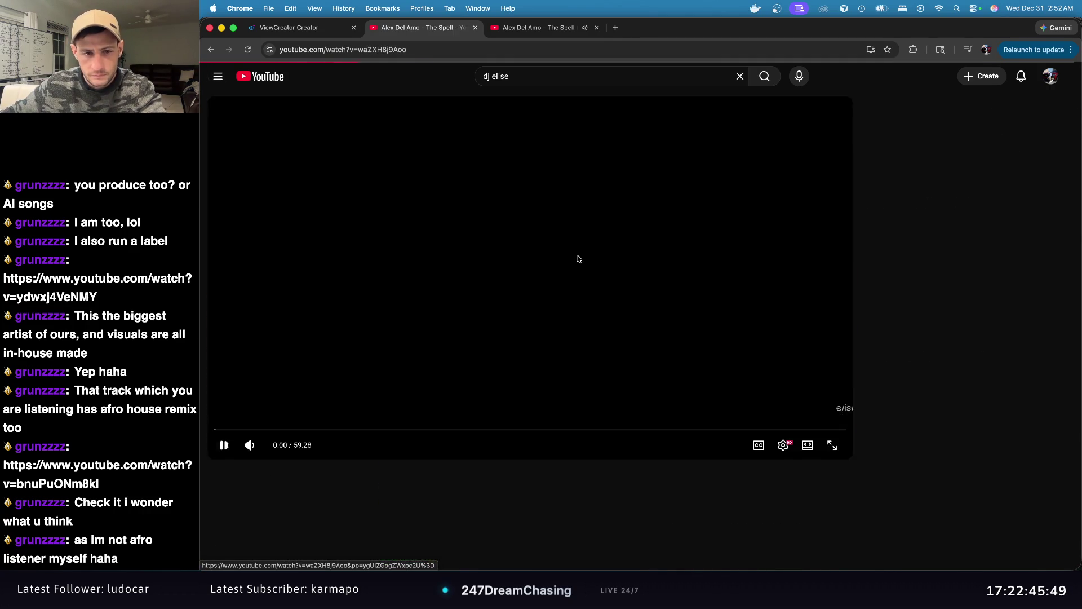
Step: Jump ELISE's Desert Sunset Mix to 54:16, then switch back to The Spell (CANVI Remix) tab
{"action": "left_click", "coordinate": [637, 261]}
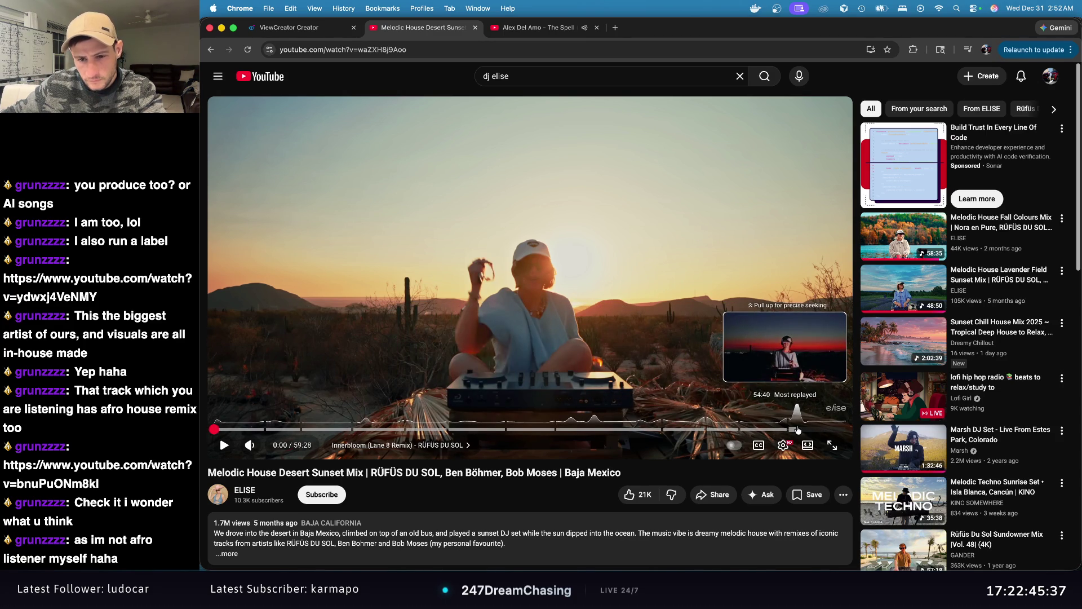
{"action": "left_click_drag", "start_coordinate": [794, 431], "coordinate": [794, 431]}
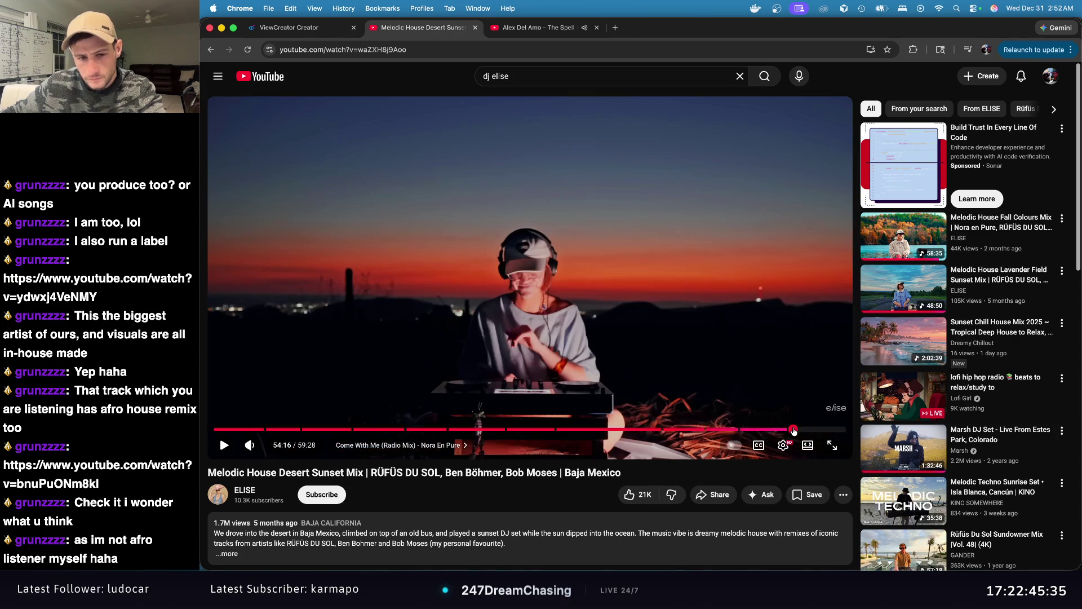
{"action": "key", "text": "ctrl+Tab"}
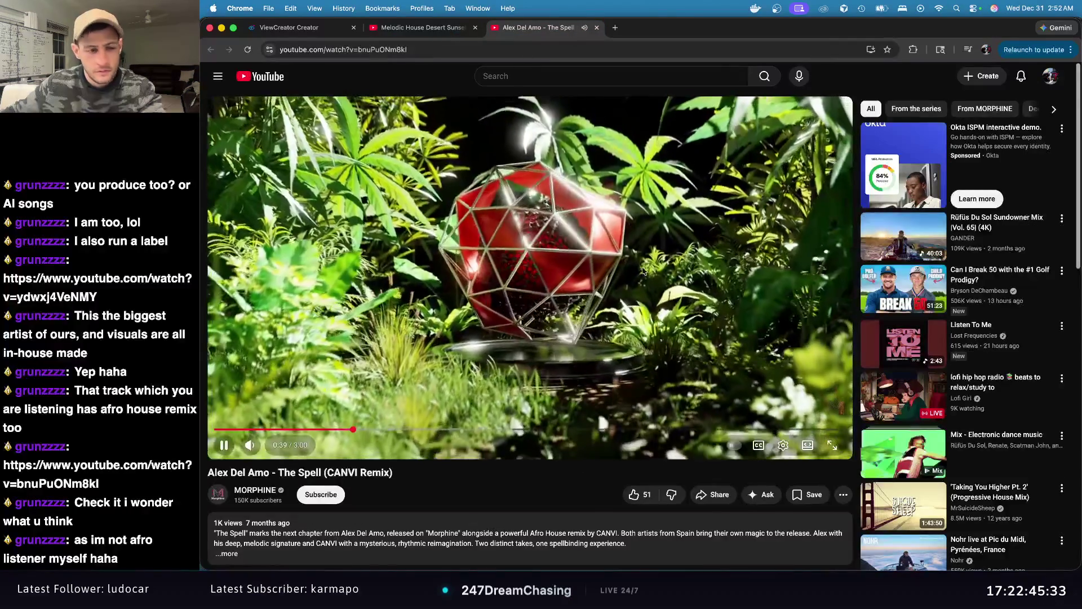
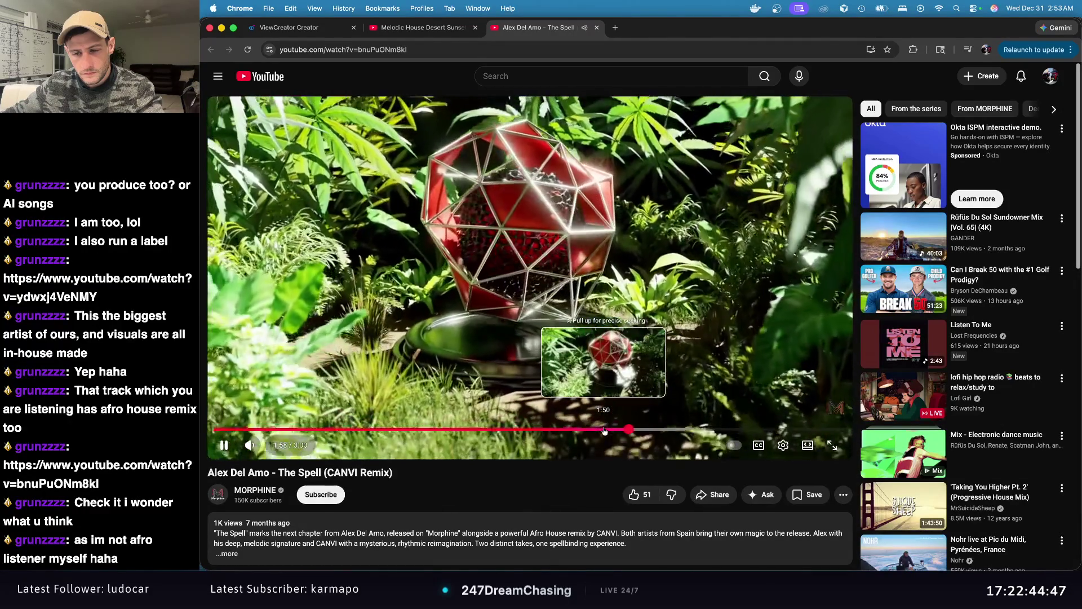
Step: Pause The Spell (CANVI Remix) at 1:59 and switch to the Desert Sunset mix
{"action": "left_click", "coordinate": [224, 442]}
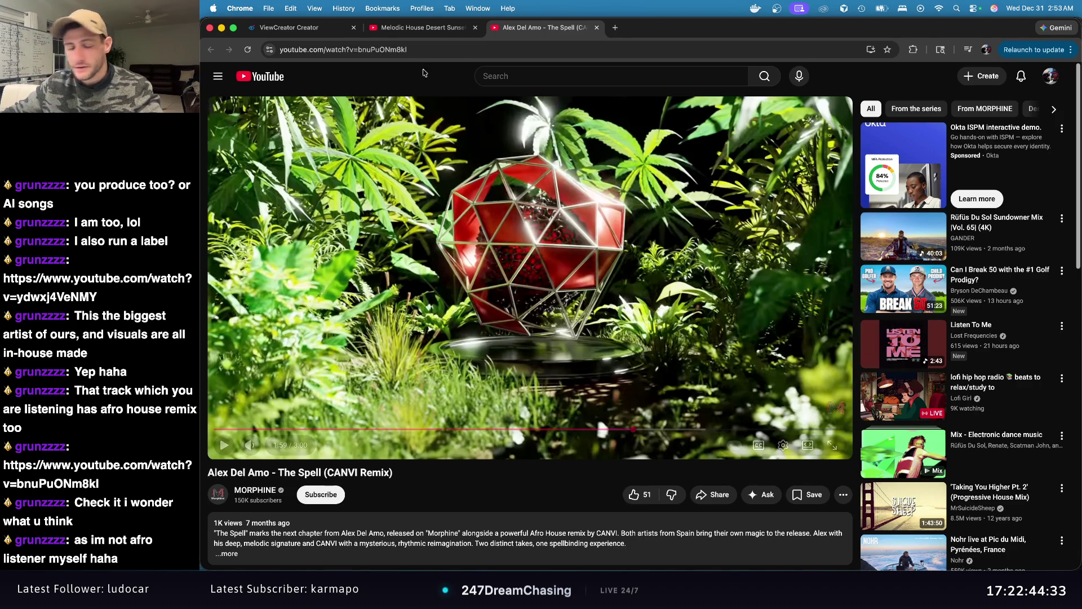
{"action": "key", "text": "super+alt+Left"}
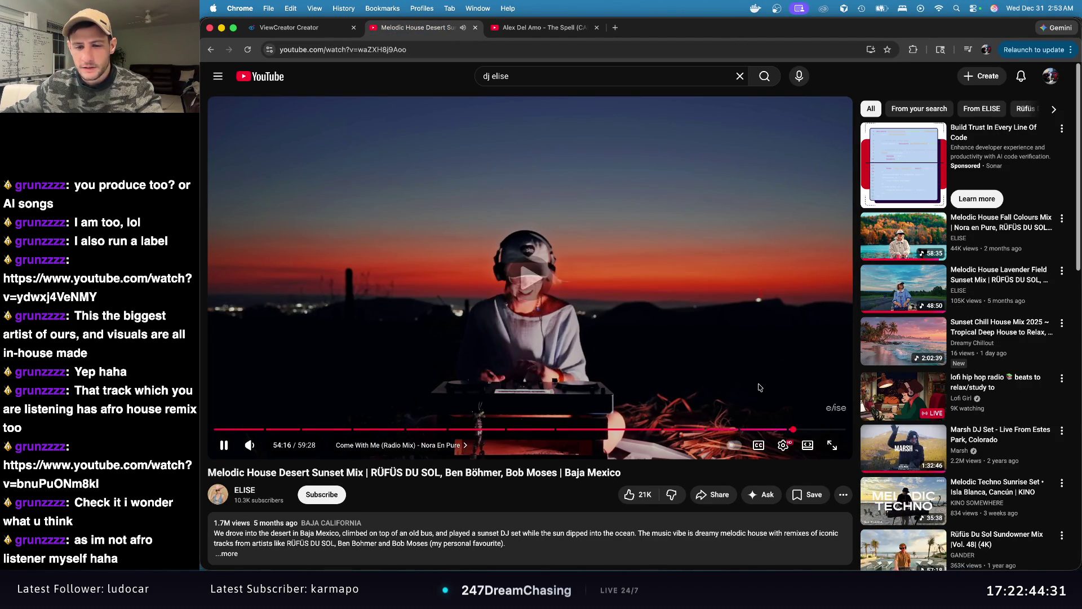
Step: Pause the Desert Sunset mix at 54:30 and resume The Spell (CANVI Remix) in its tab
{"action": "mouse_move", "coordinate": [272, 448]}
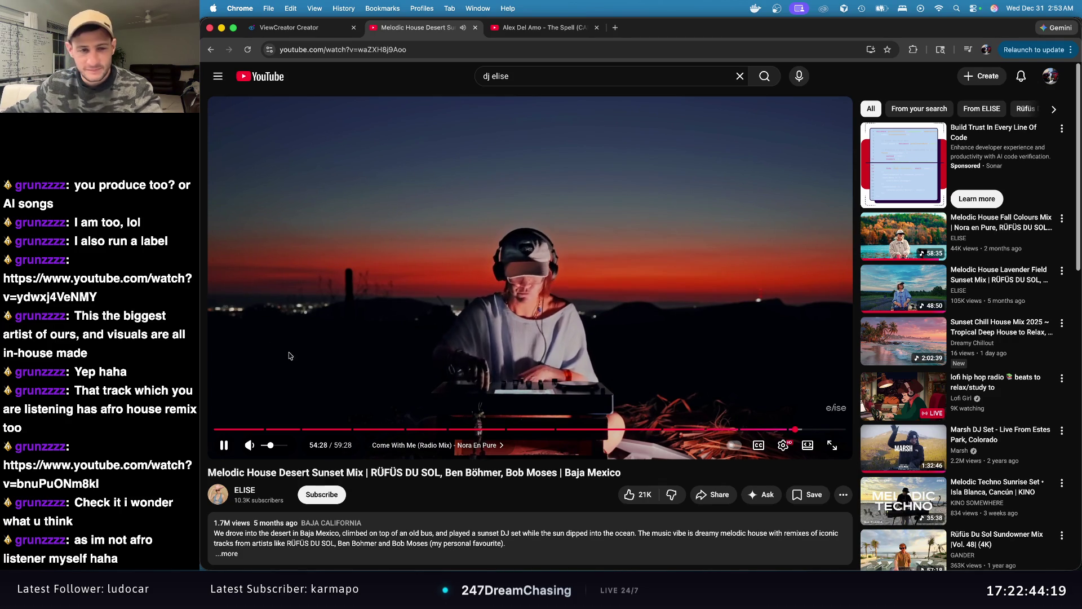
{"action": "left_click", "coordinate": [224, 445]}
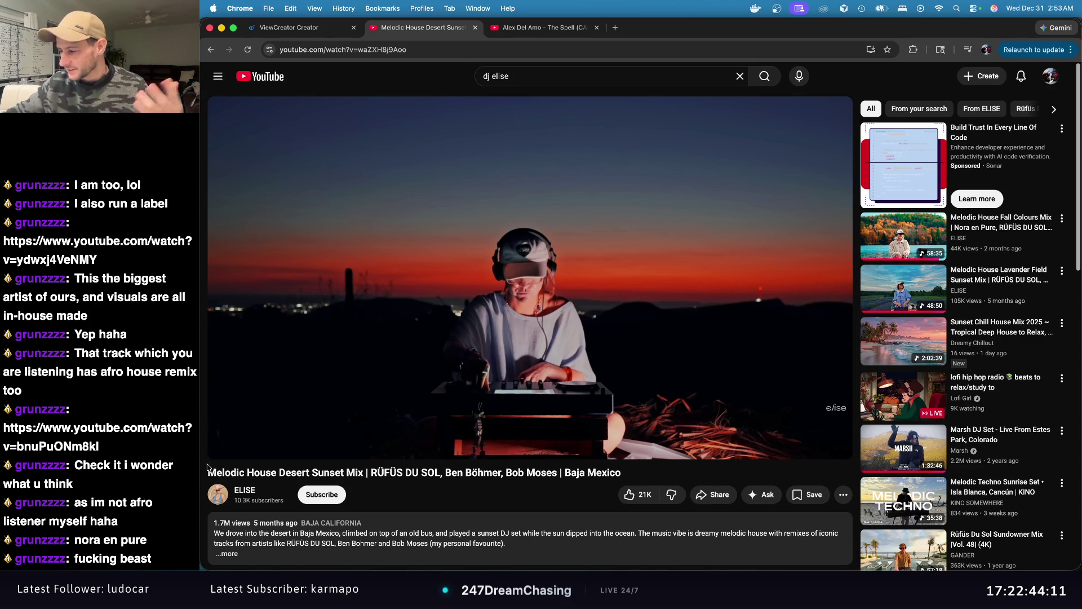
{"action": "left_click", "coordinate": [538, 27]}
{"action": "left_click", "coordinate": [569, 259]}
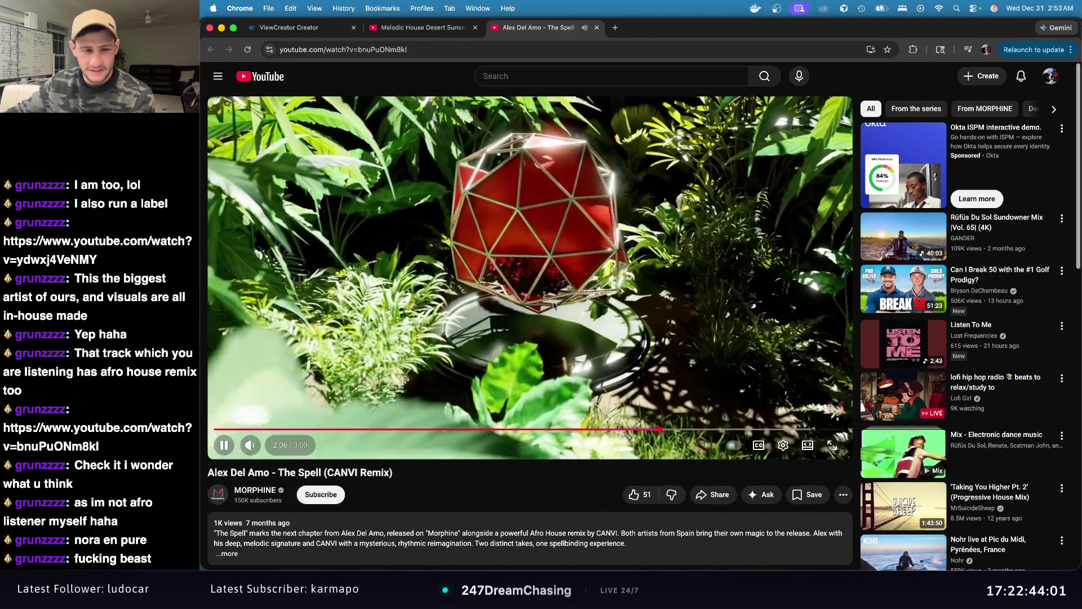
Step: Pause The Spell at 2:07 and go back to the Desert Sunset mix tab
{"action": "left_click", "coordinate": [540, 312]}
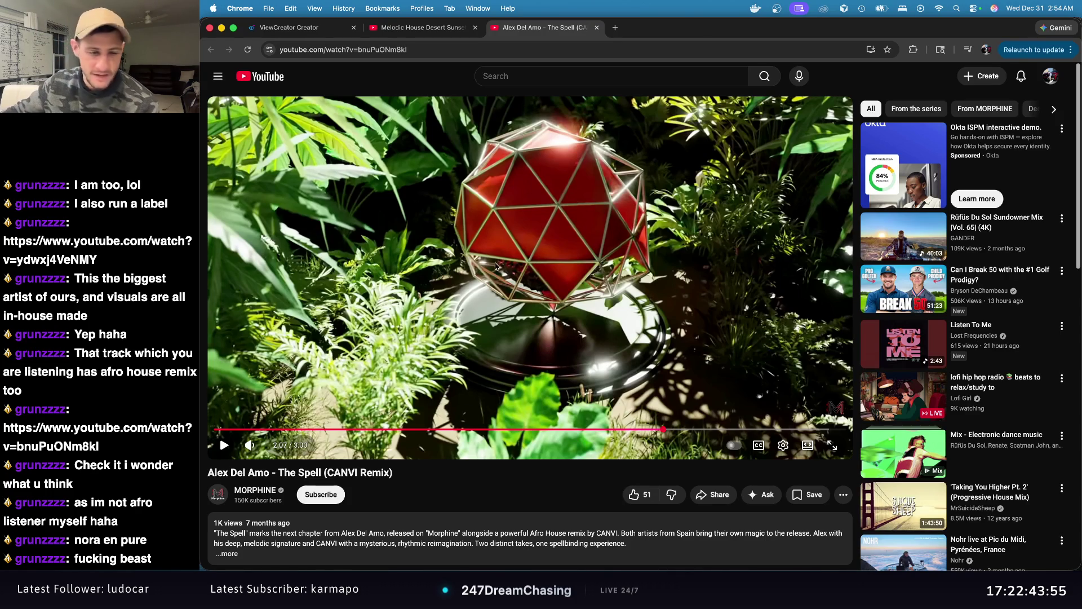
{"action": "left_click", "coordinate": [420, 27]}
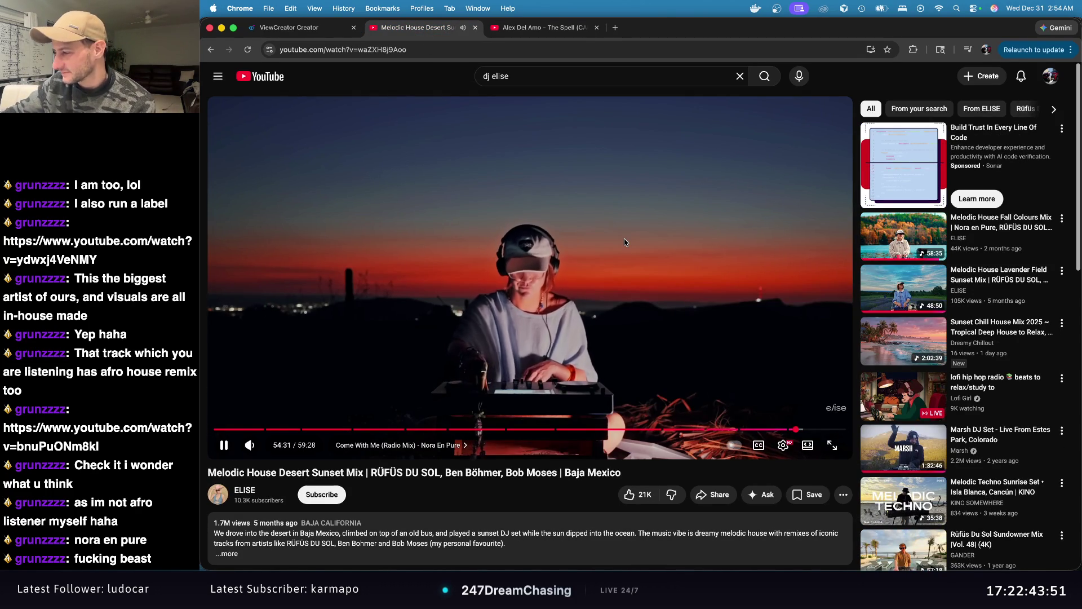
Step: Pause the Desert Sunset mix and open ELISE's Lavender Field Sunset Mix from the recommendations
{"action": "left_click", "coordinate": [624, 243]}
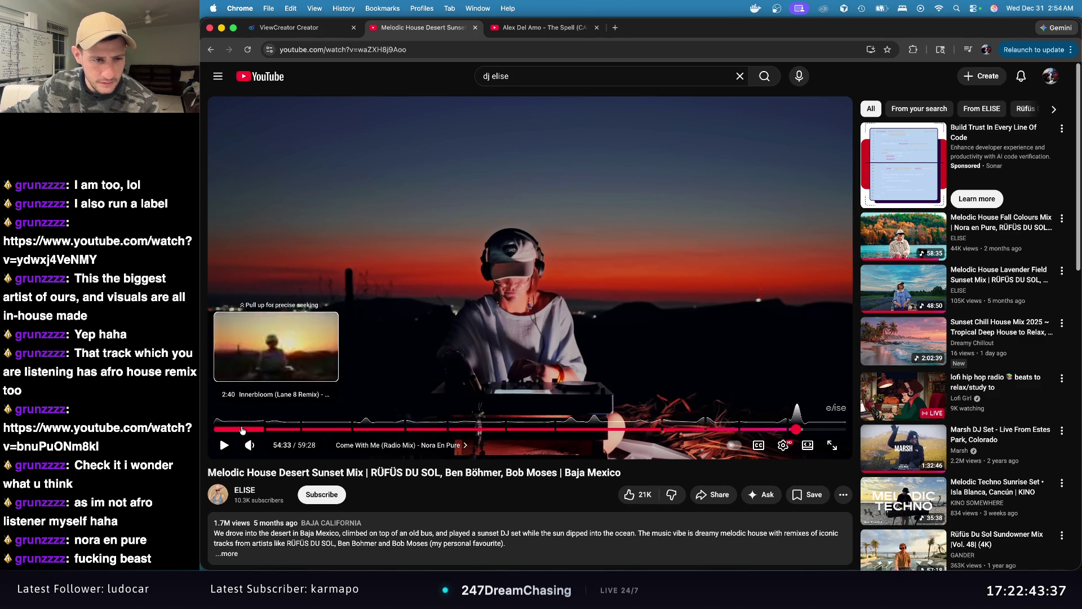
{"action": "left_click", "coordinate": [1000, 291]}
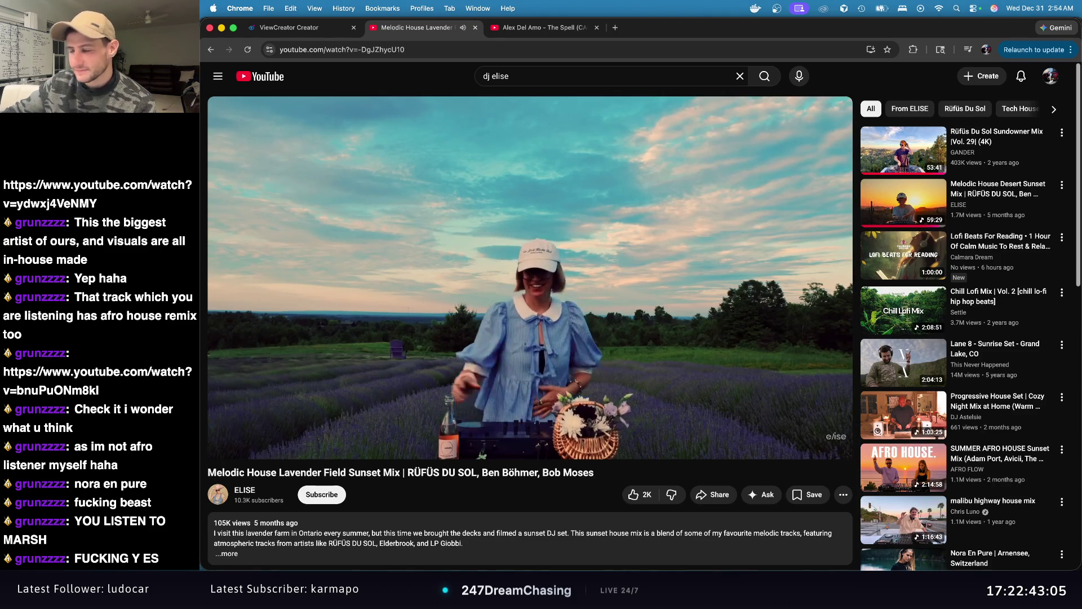
Step: Pause the Lavender Field mix and search for 'anyma' in place of 'dj elise'
{"action": "left_click", "coordinate": [585, 276]}
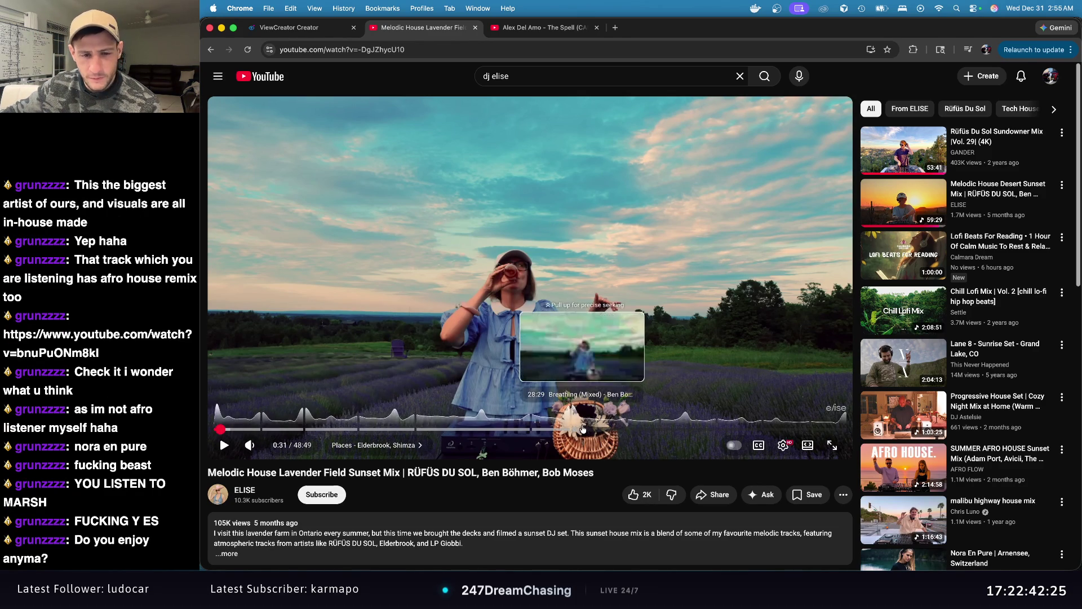
{"action": "left_click", "coordinate": [550, 72]}
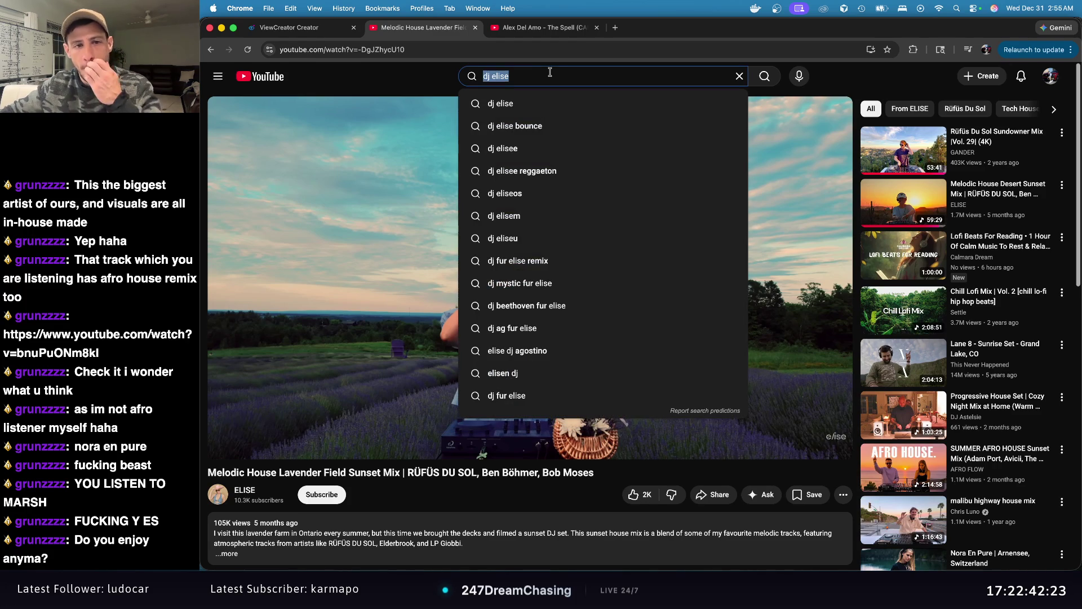
{"action": "type", "text": "anyma"}
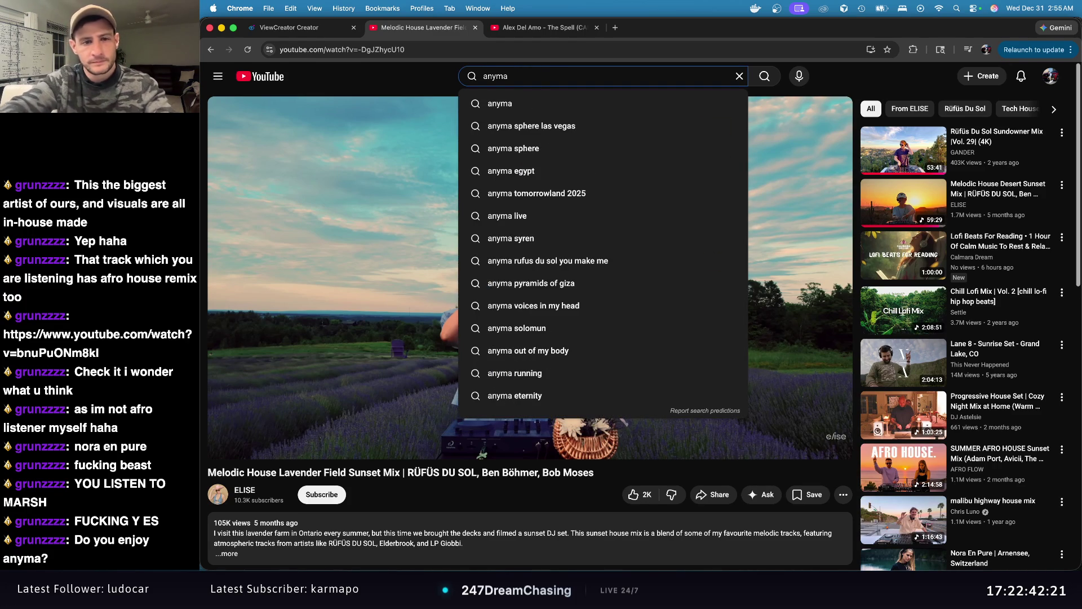
{"action": "key", "text": "Return"}
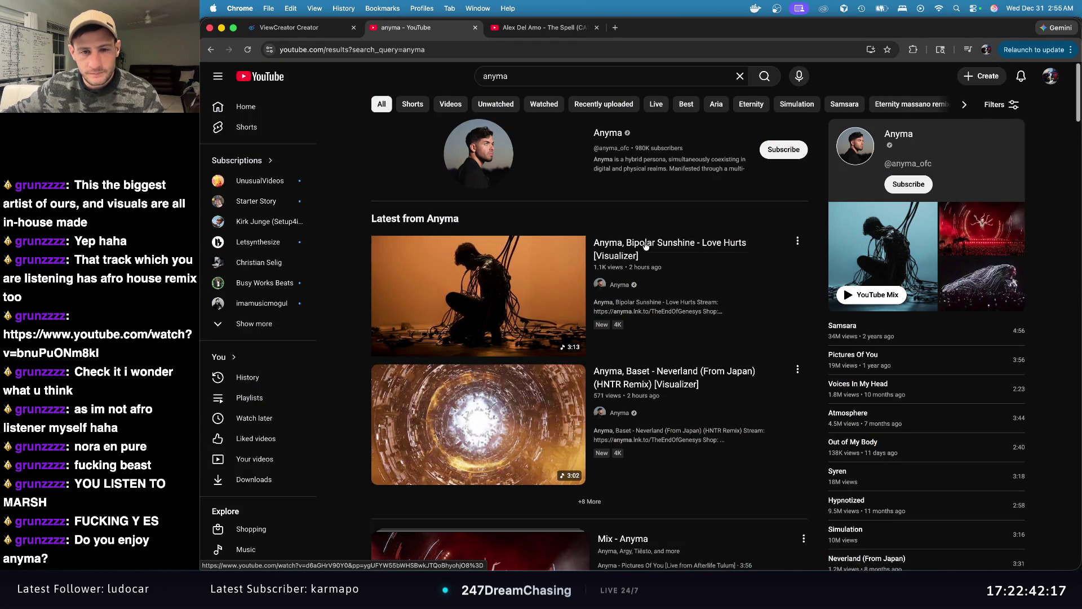
Step: Preview the Bipolar Sunshine - Love Hurts video, then return to the anyma results
{"action": "scroll", "coordinate": [659, 281], "scroll_direction": "down", "scroll_amount": 3}
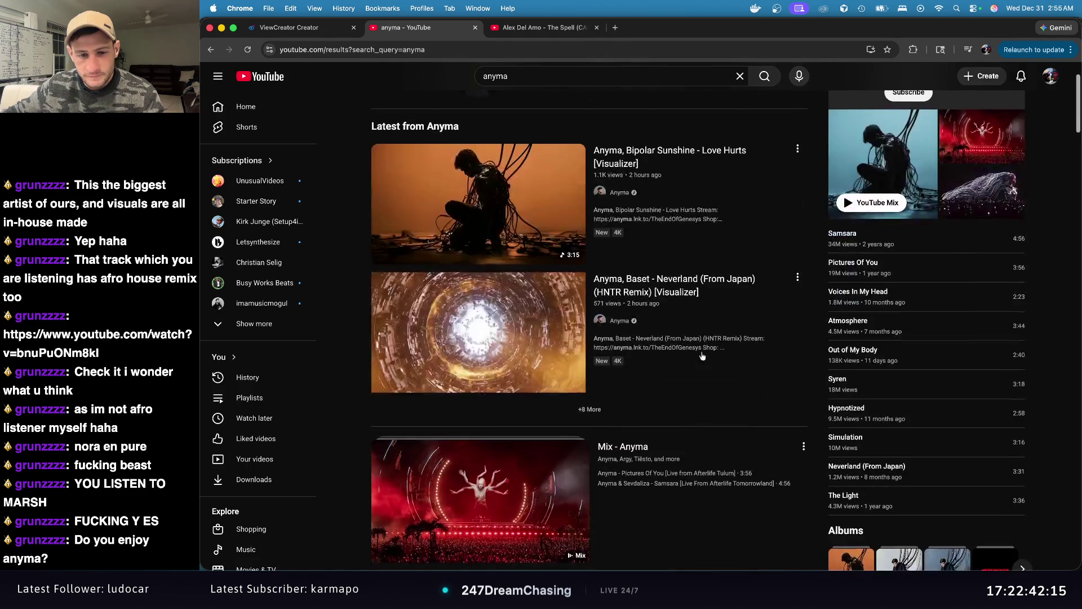
{"action": "scroll", "coordinate": [699, 351], "scroll_direction": "down", "scroll_amount": 8}
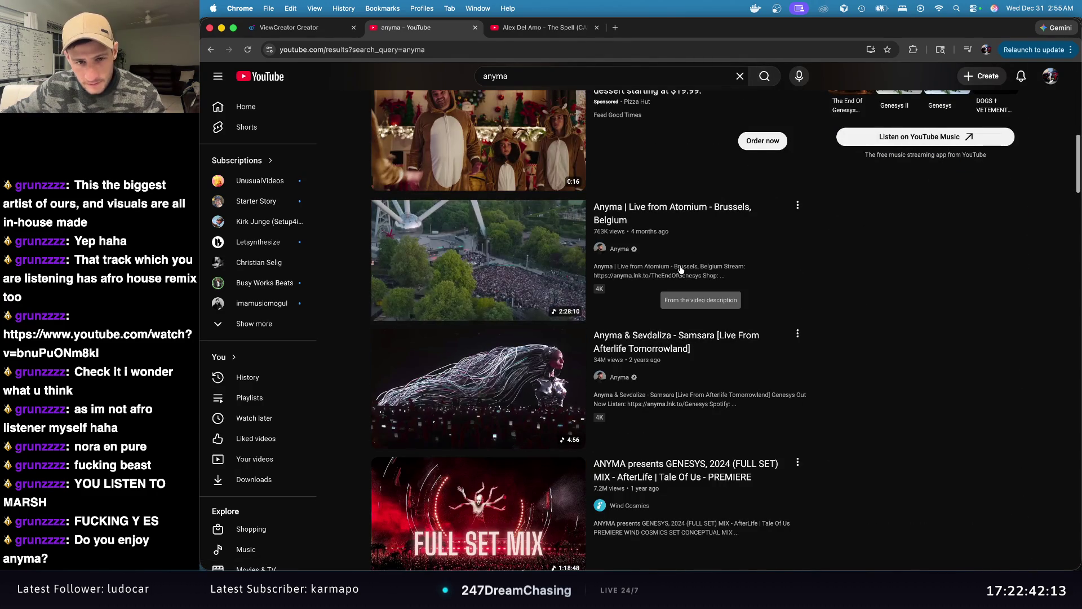
{"action": "scroll", "coordinate": [648, 244], "scroll_direction": "up", "scroll_amount": 10}
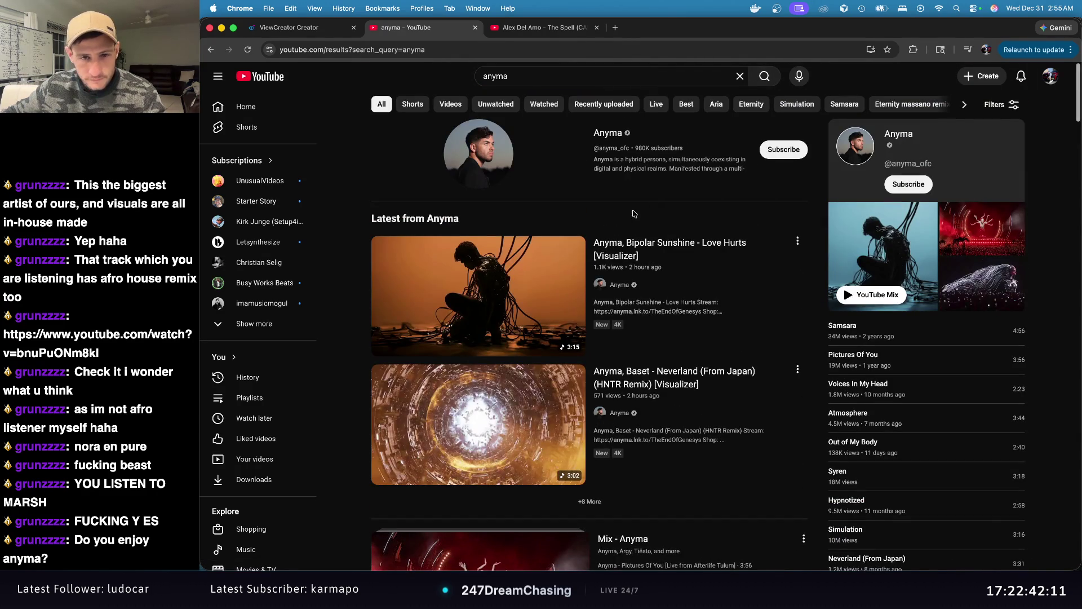
{"action": "left_click", "coordinate": [631, 246]}
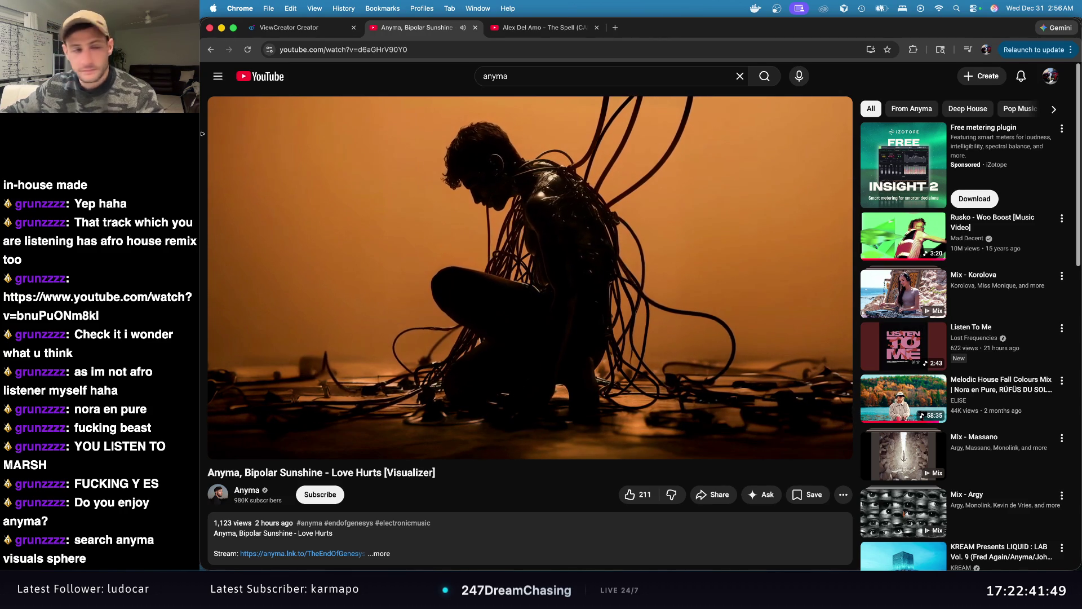
{"action": "left_click", "coordinate": [211, 51]}
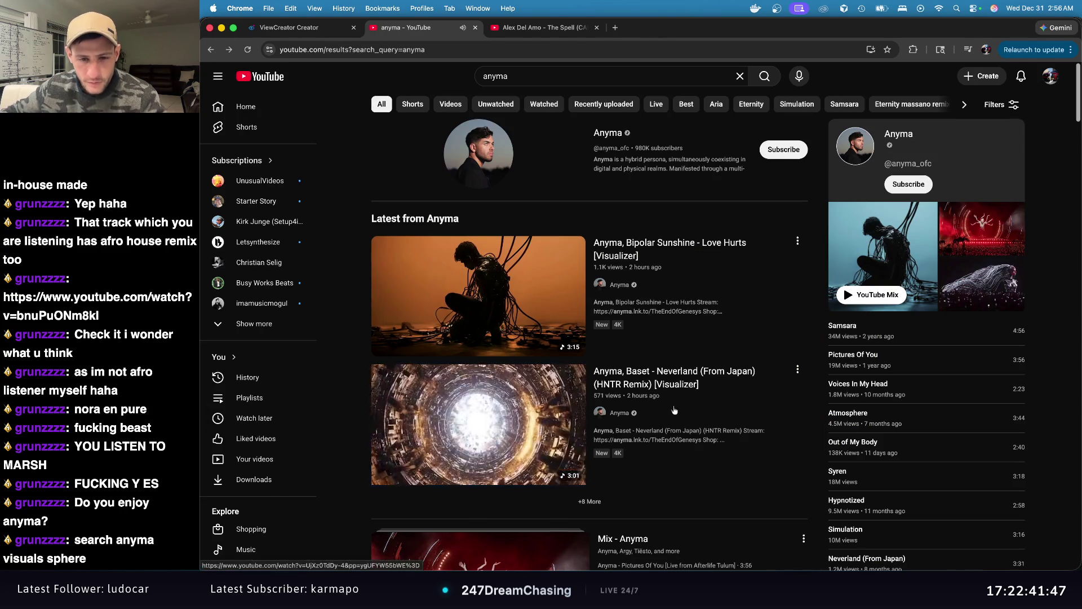
Step: Scroll down the anyma results and play the Mix - Anyma playlist
{"action": "scroll", "coordinate": [620, 388], "scroll_direction": "down", "scroll_amount": 1}
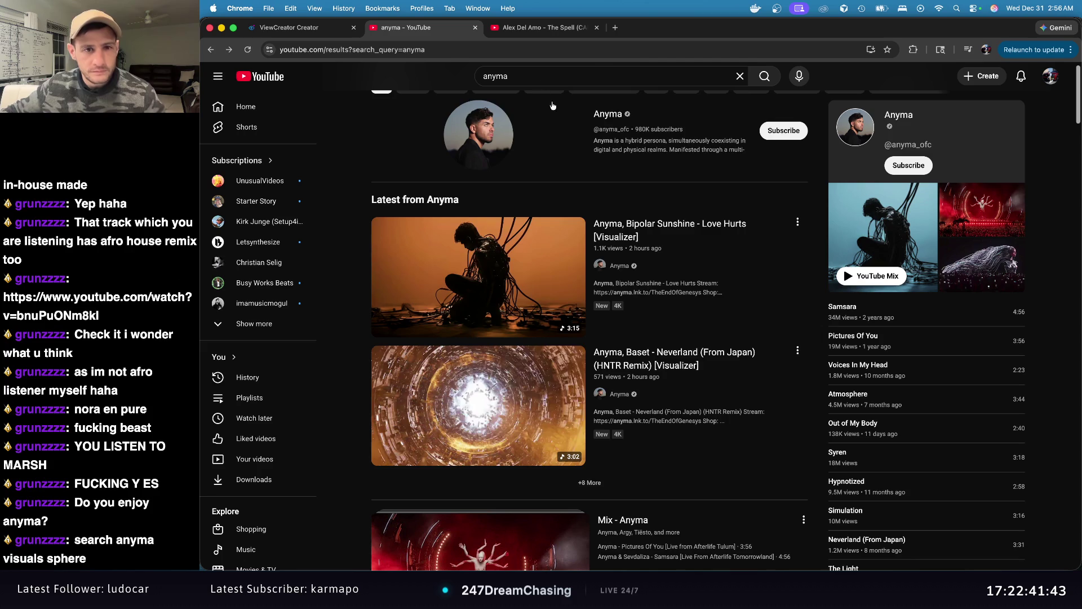
{"action": "left_click", "coordinate": [553, 76]}
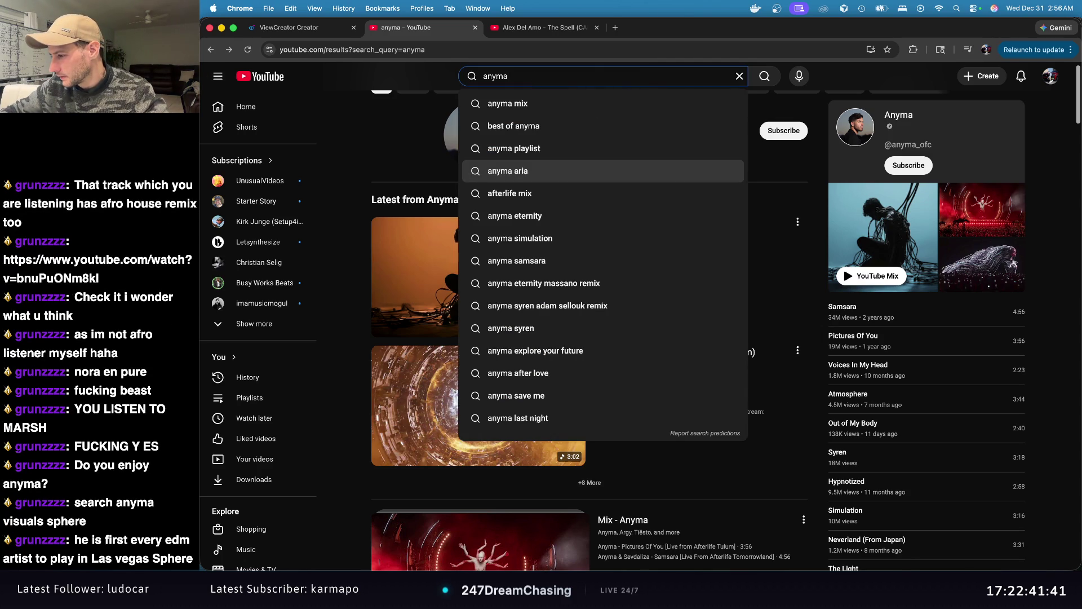
{"action": "scroll", "coordinate": [911, 418], "scroll_direction": "down", "scroll_amount": 3}
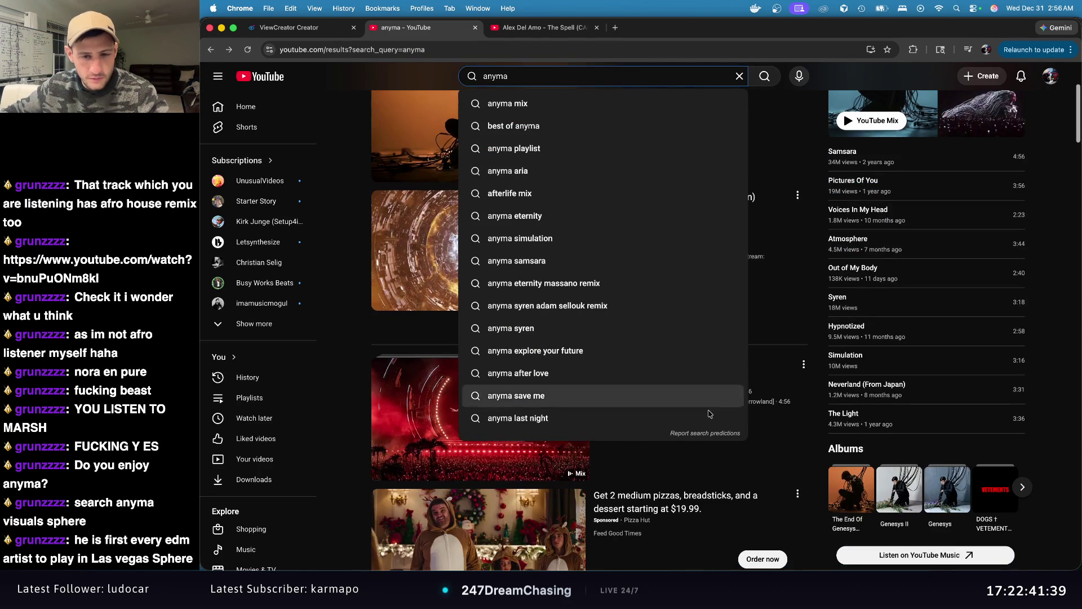
{"action": "left_click", "coordinate": [780, 445]}
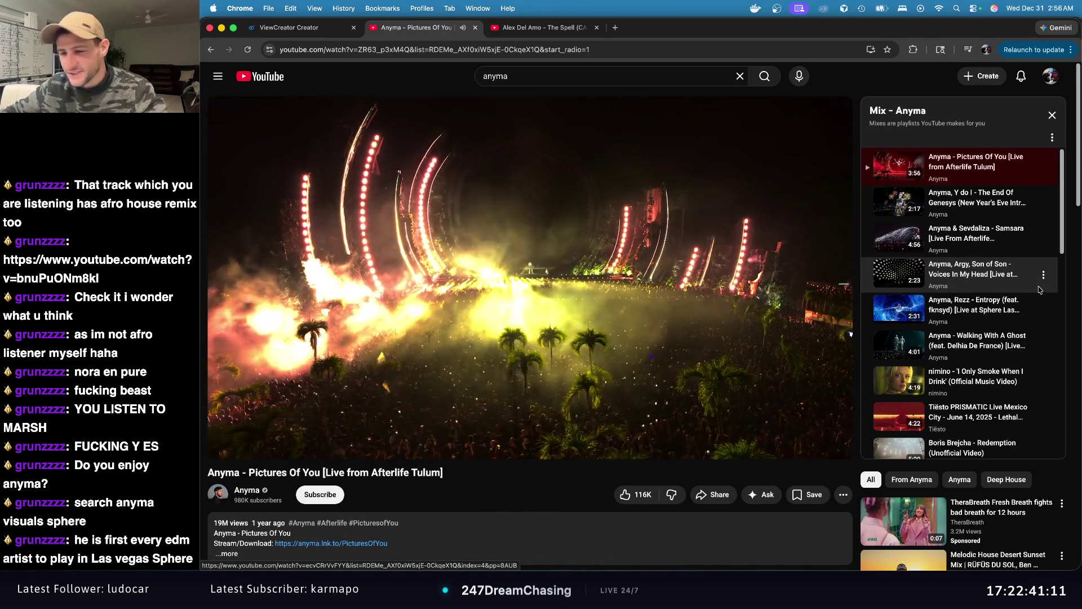
Step: Pause Anyma's Pictures Of You at 0:27 in the Mix - Anyma playlist
{"action": "scroll", "coordinate": [980, 298], "scroll_direction": "down", "scroll_amount": 2}
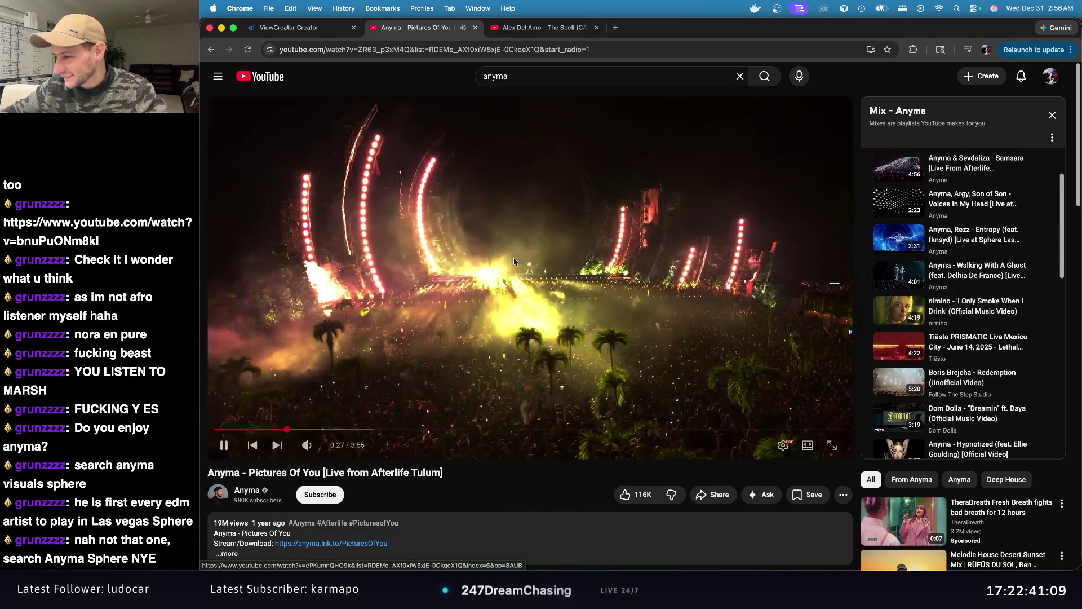
{"action": "left_click", "coordinate": [508, 254]}
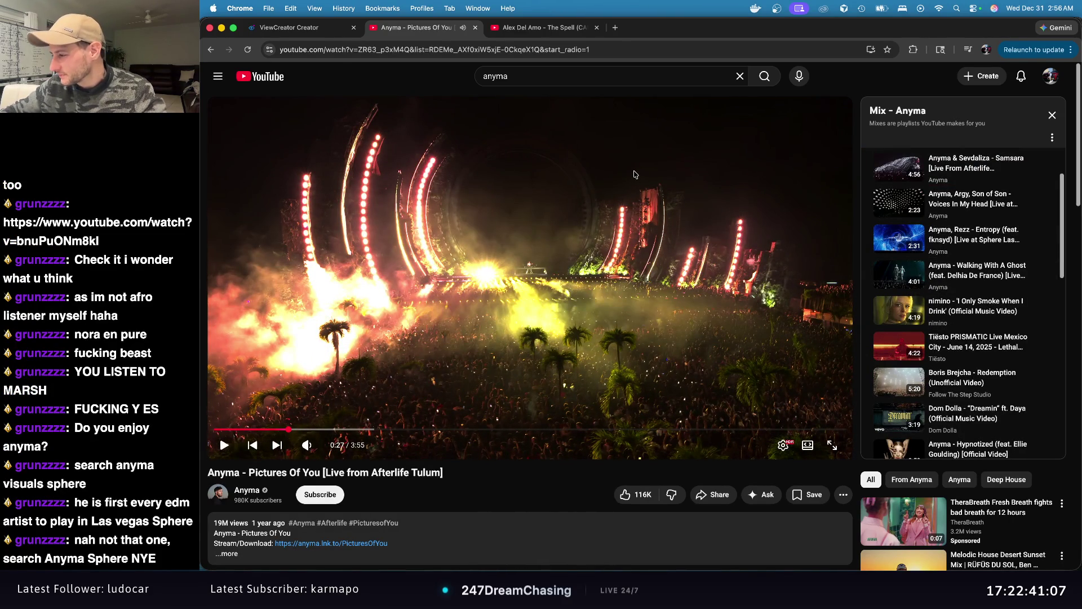
Step: Search for 'anyma sphere nye' and open The End Of Genesys (New Year's Eve Intro) video
{"action": "left_click", "coordinate": [537, 77]}
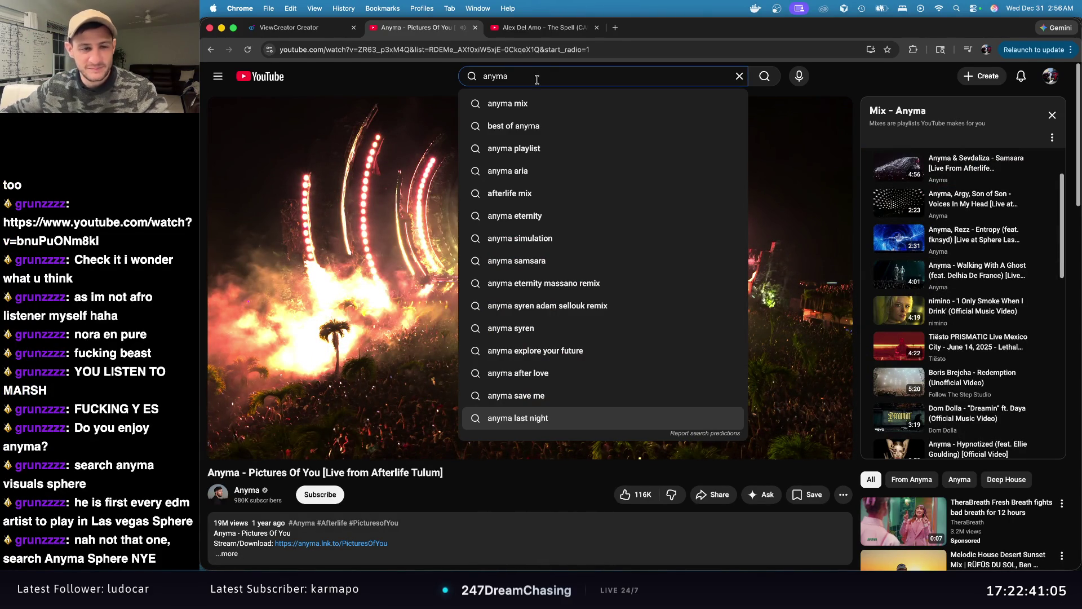
{"action": "type", "text": " ny"}
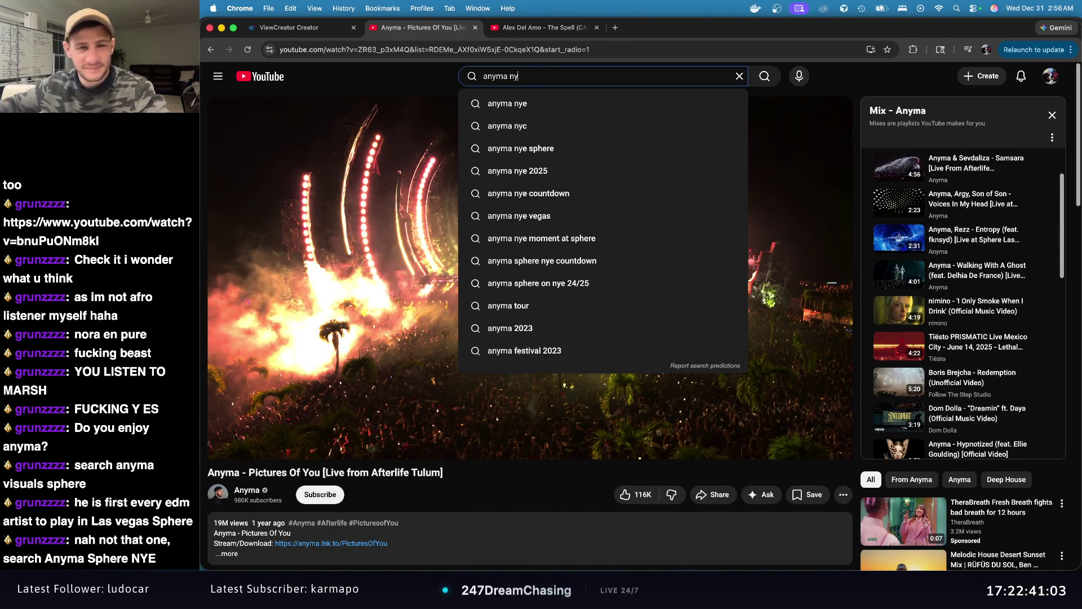
{"action": "key", "text": "BackSpace"}
{"action": "key", "text": "BackSpace"}
{"action": "type", "text": "here nye"}
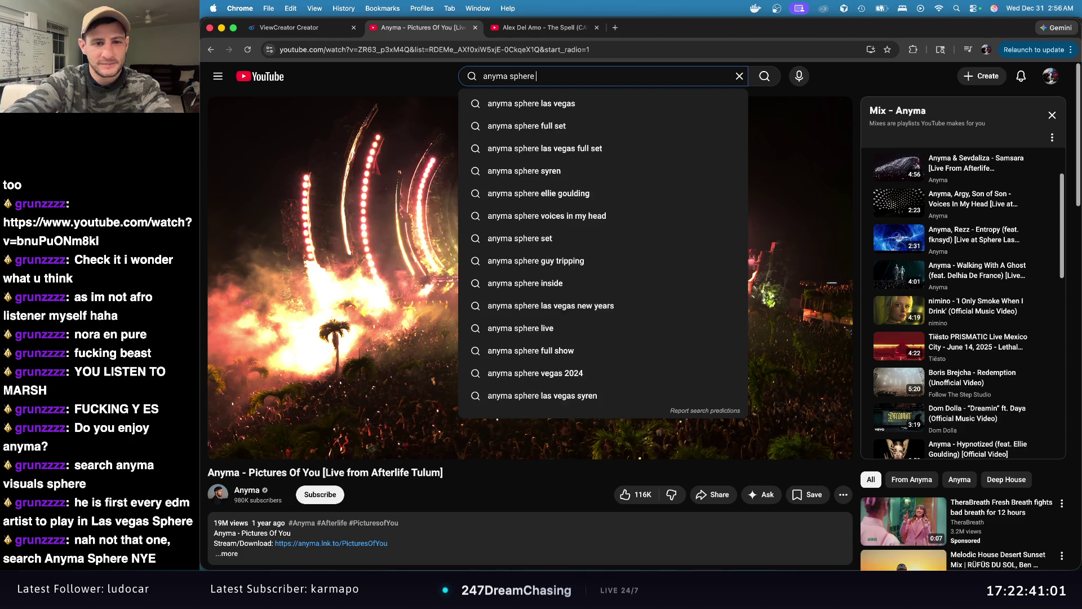
{"action": "key", "text": "Return"}
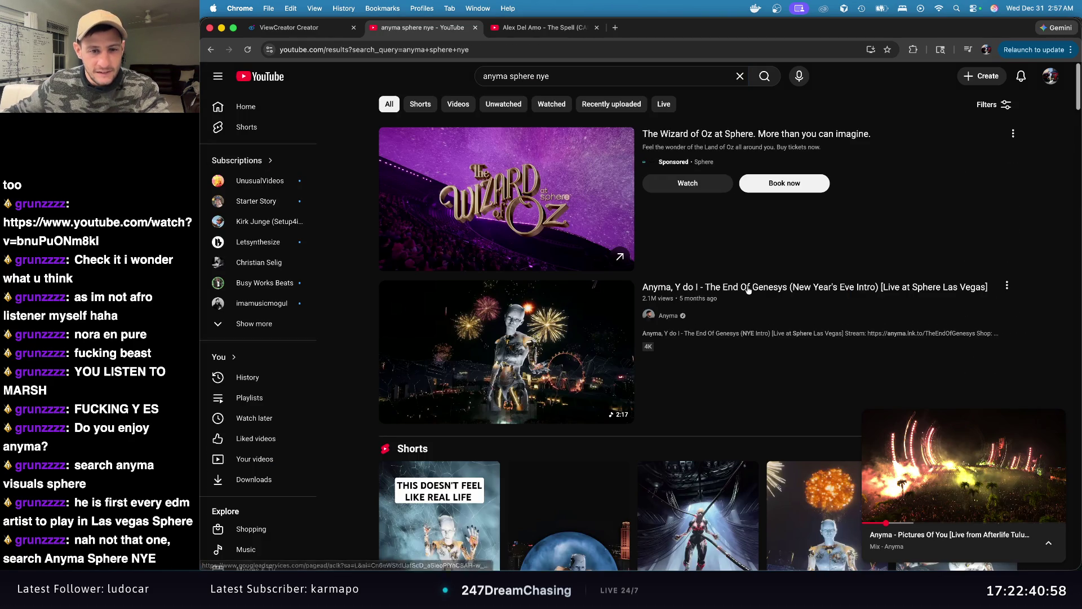
{"action": "mouse_move", "coordinate": [749, 290]}
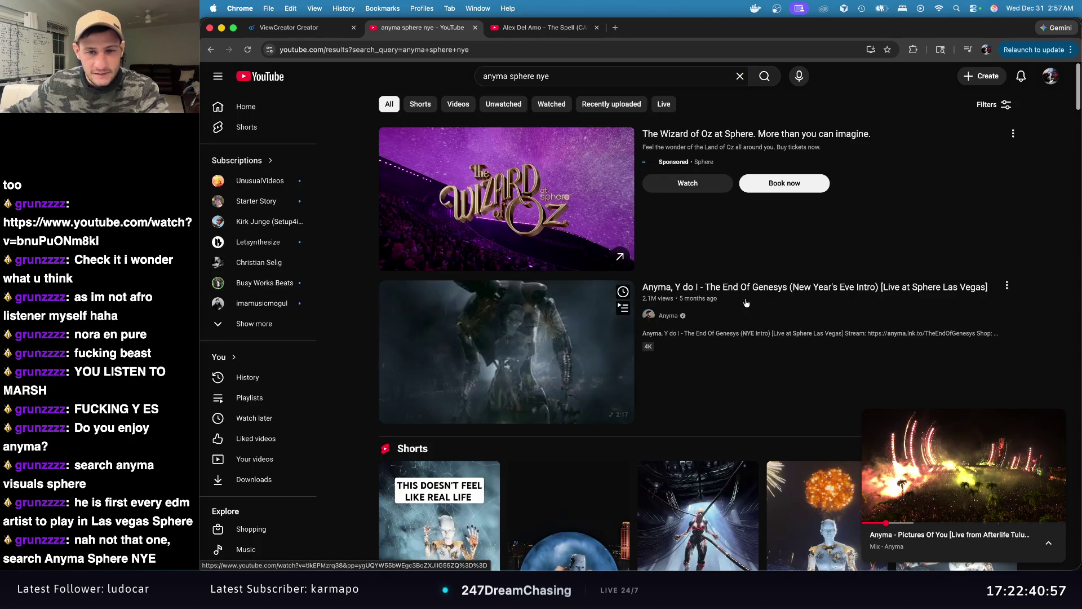
{"action": "left_click", "coordinate": [753, 287]}
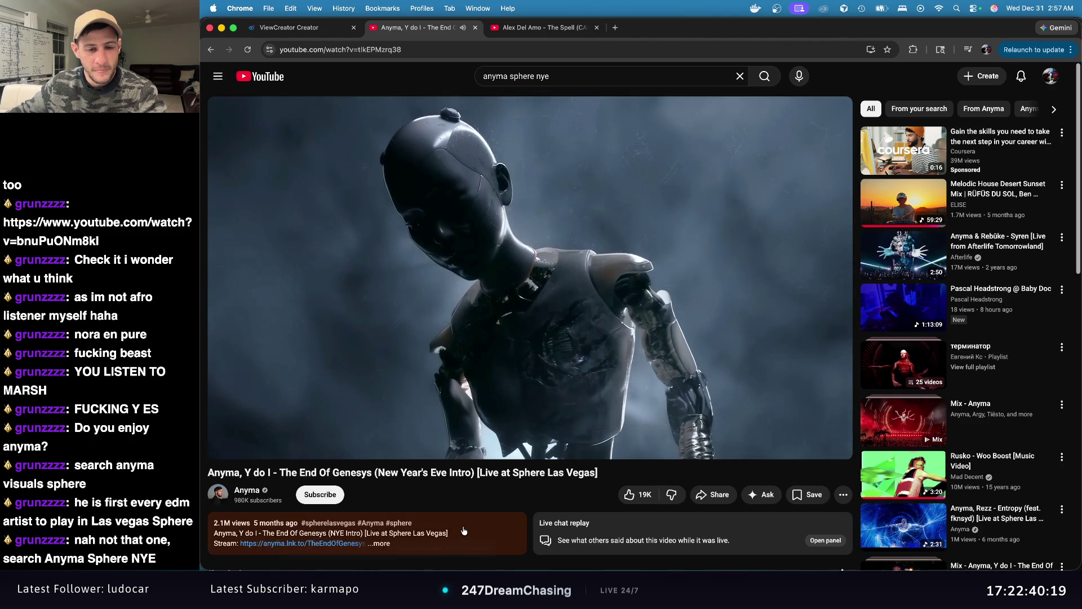
Step: Watch The End Of Genesys to 2:15, pause it, and hide the browser
{"action": "scroll", "coordinate": [499, 503], "scroll_direction": "down", "scroll_amount": 2}
{"action": "scroll", "coordinate": [499, 503], "scroll_direction": "down", "scroll_amount": 2}
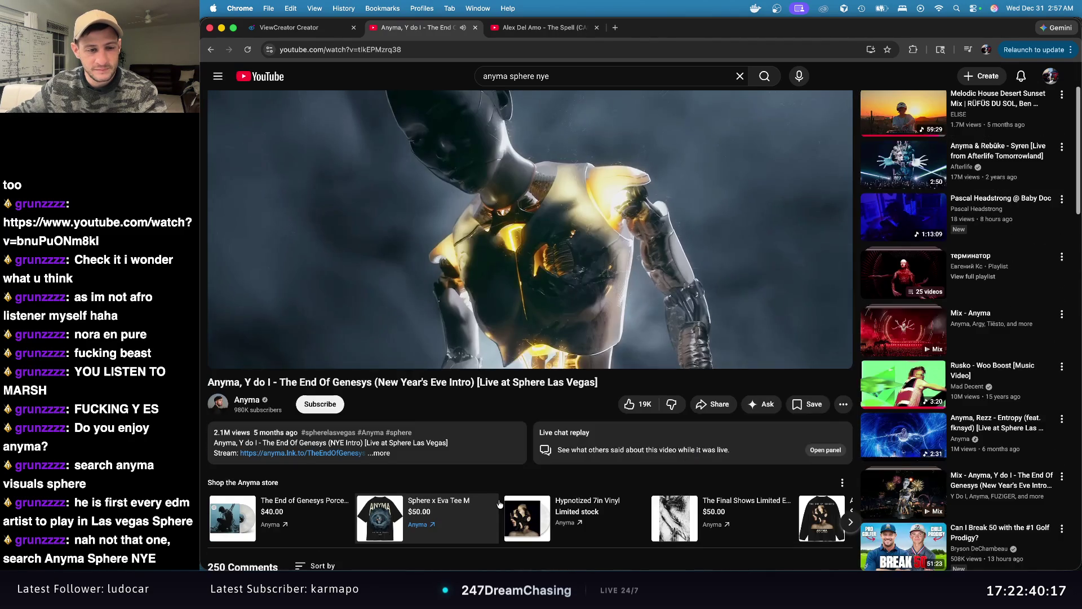
{"action": "scroll", "coordinate": [501, 504], "scroll_direction": "up", "scroll_amount": 3}
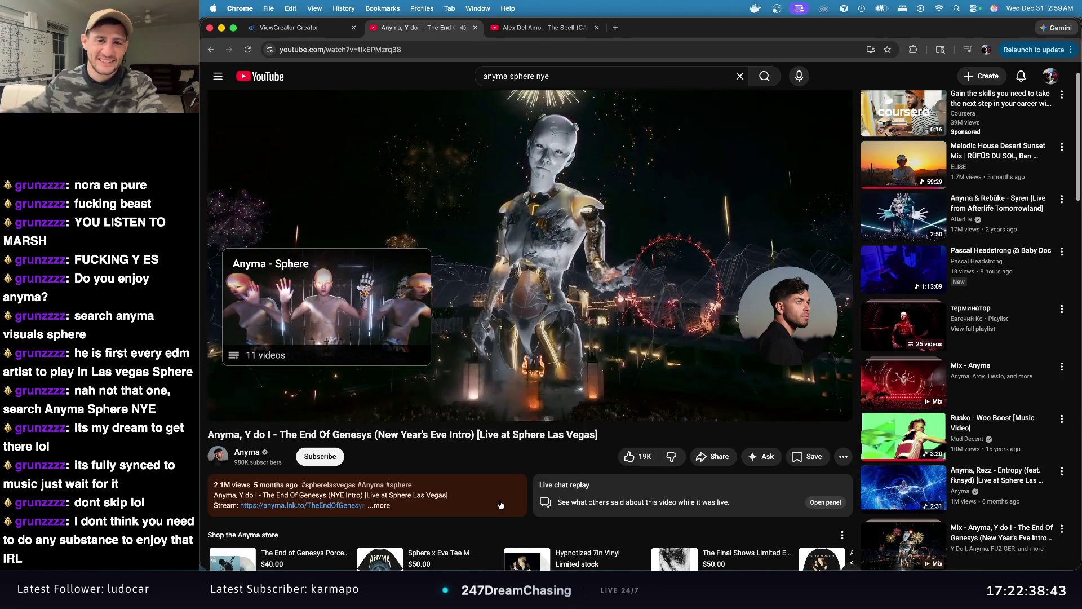
{"action": "mouse_move", "coordinate": [226, 410]}
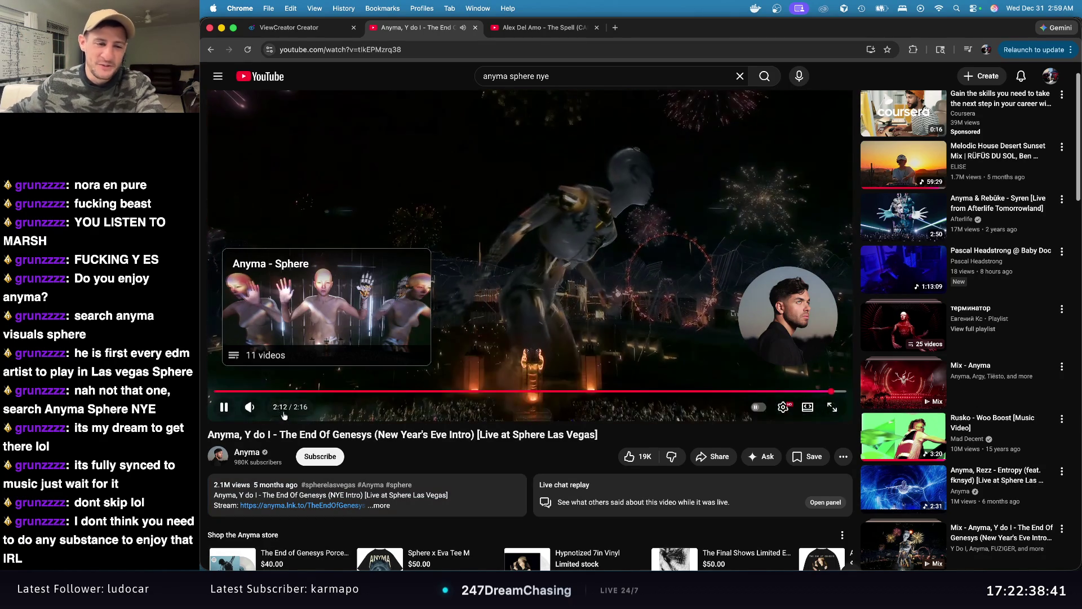
{"action": "left_click", "coordinate": [226, 410]}
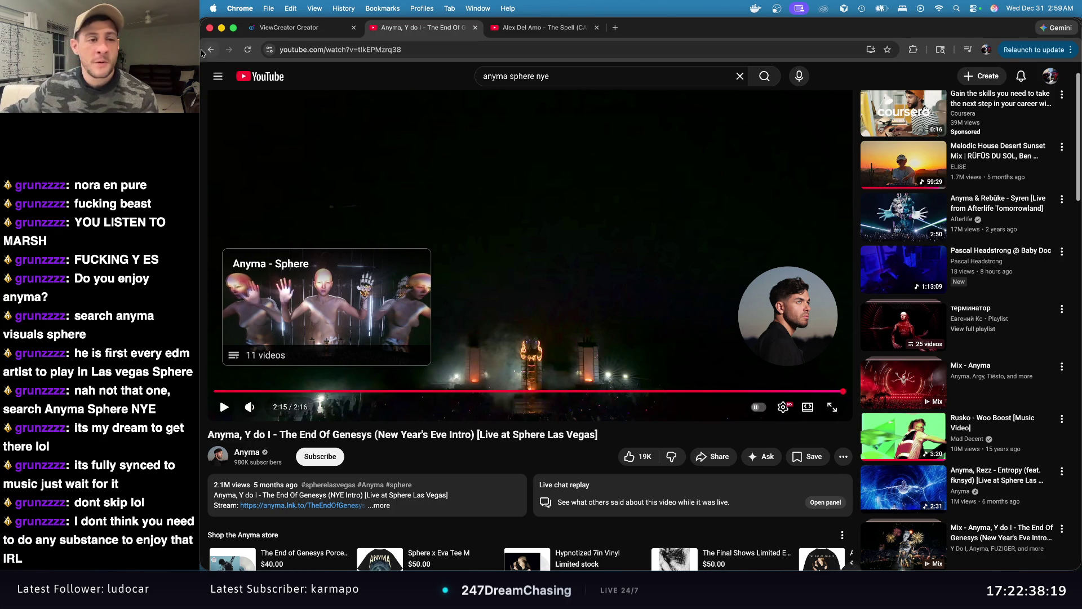
{"action": "left_click", "coordinate": [220, 28]}
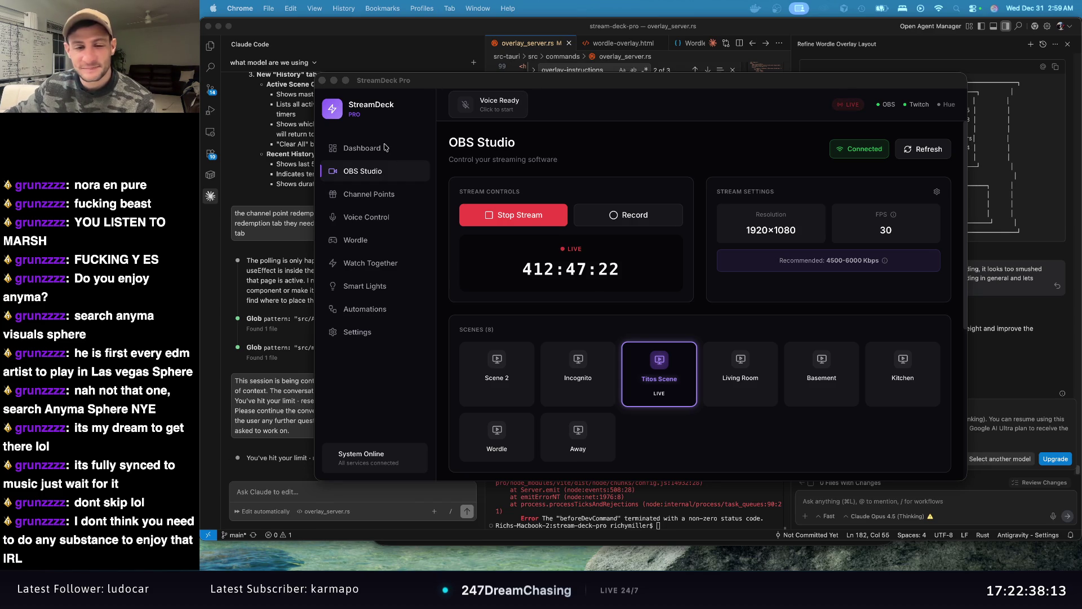
Step: Flip between StreamDeck's Voice Commands and Channel Points pages, ending on Channel Points, then bring Antigravity forward
{"action": "left_click", "coordinate": [370, 198]}
{"action": "left_click", "coordinate": [370, 215]}
{"action": "left_click", "coordinate": [378, 194]}
{"action": "left_click", "coordinate": [380, 216]}
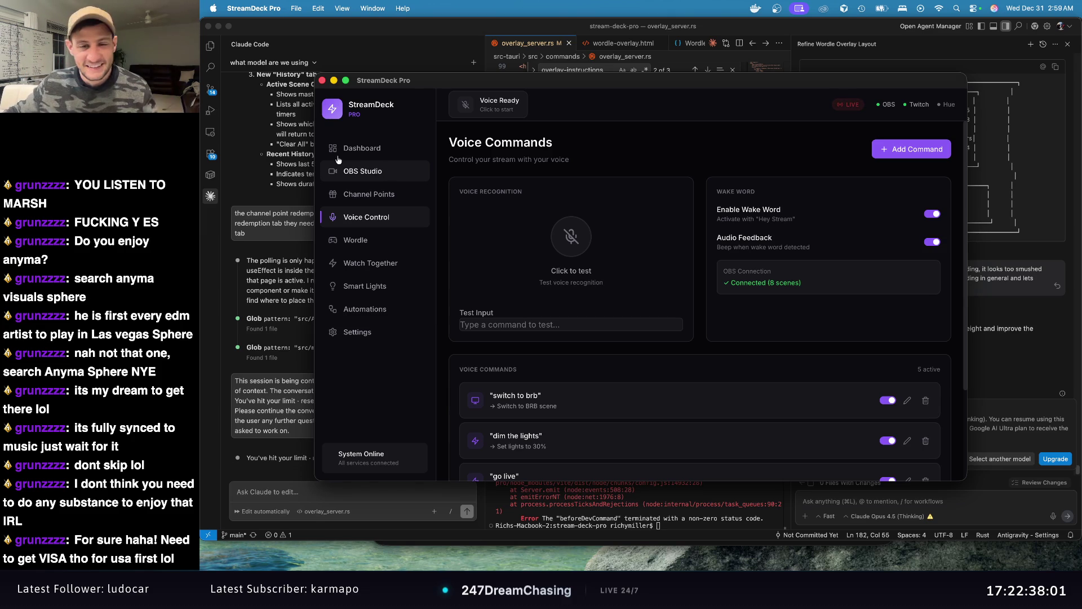
{"action": "left_click", "coordinate": [359, 196]}
{"action": "left_click", "coordinate": [375, 218]}
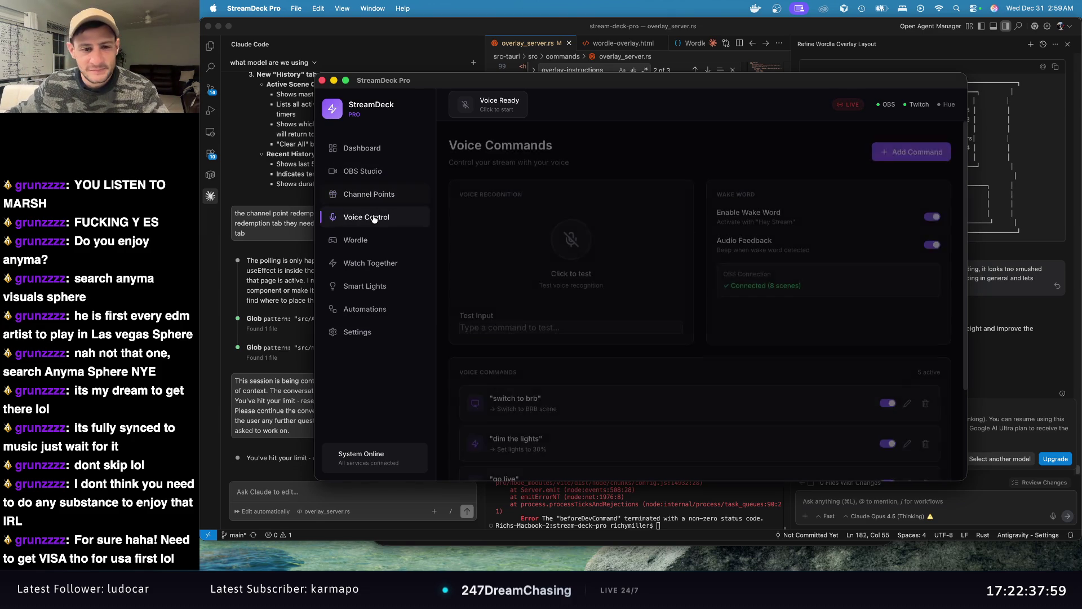
{"action": "left_click", "coordinate": [376, 202]}
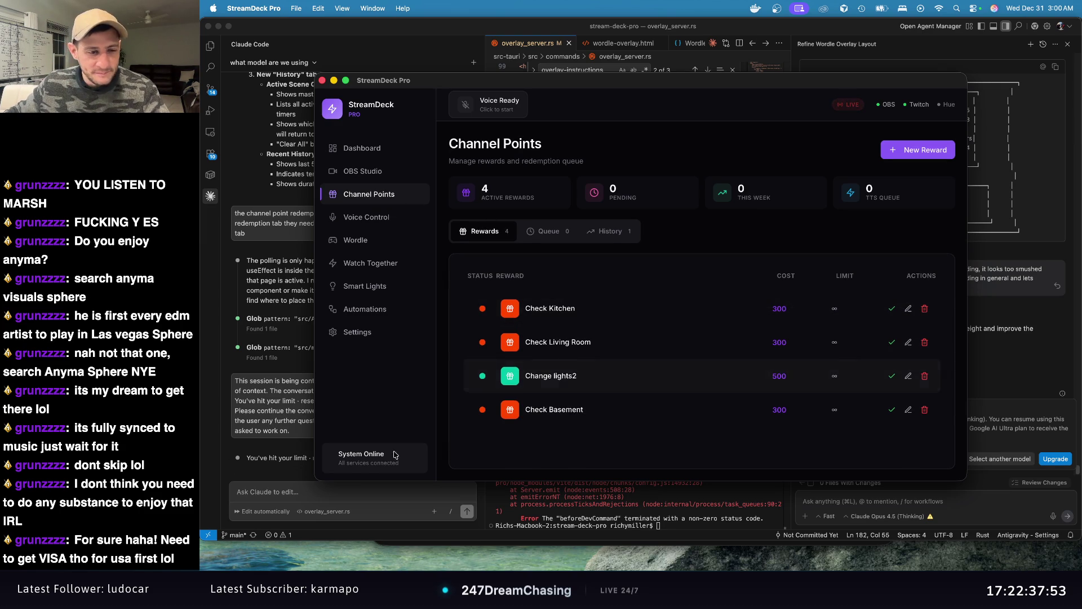
{"action": "left_click", "coordinate": [371, 495]}
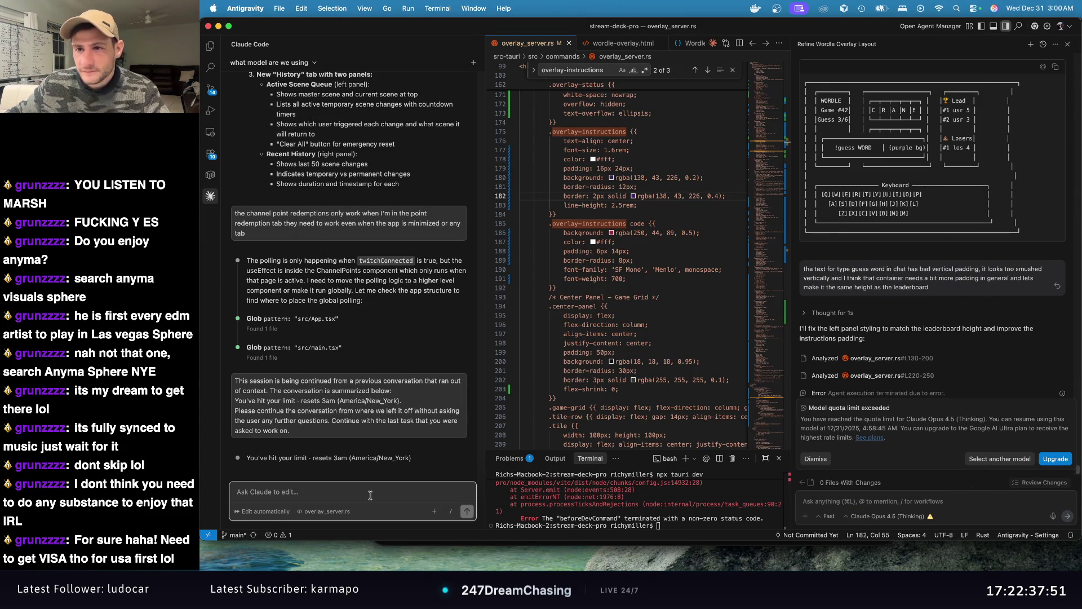